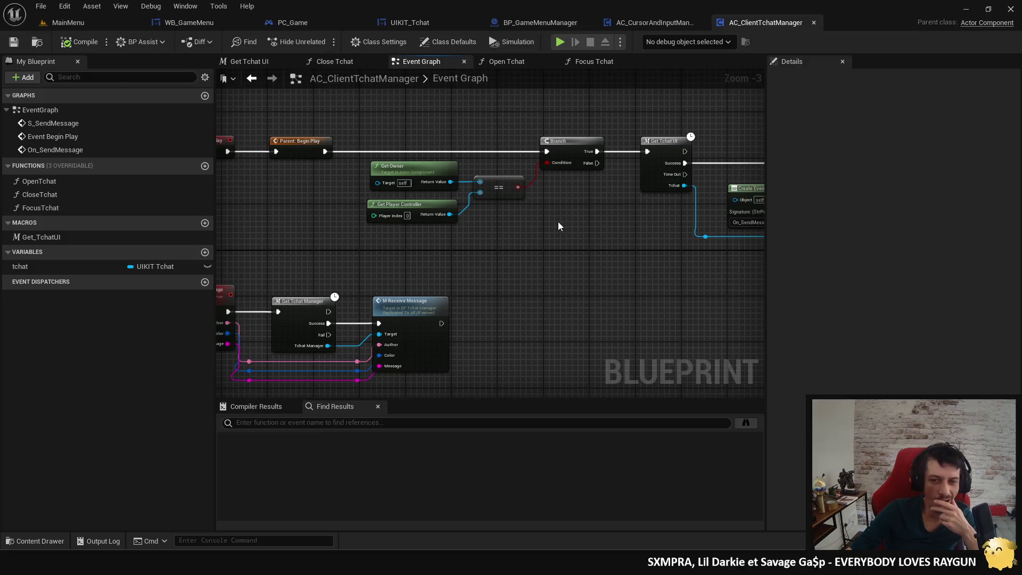
Step: Switch from the current graph to the UIKIT_Tchat widget blueprint and look over its event graph
left_click_drag(346, 245, 559, 238)
left_click_drag(484, 220, 597, 213)
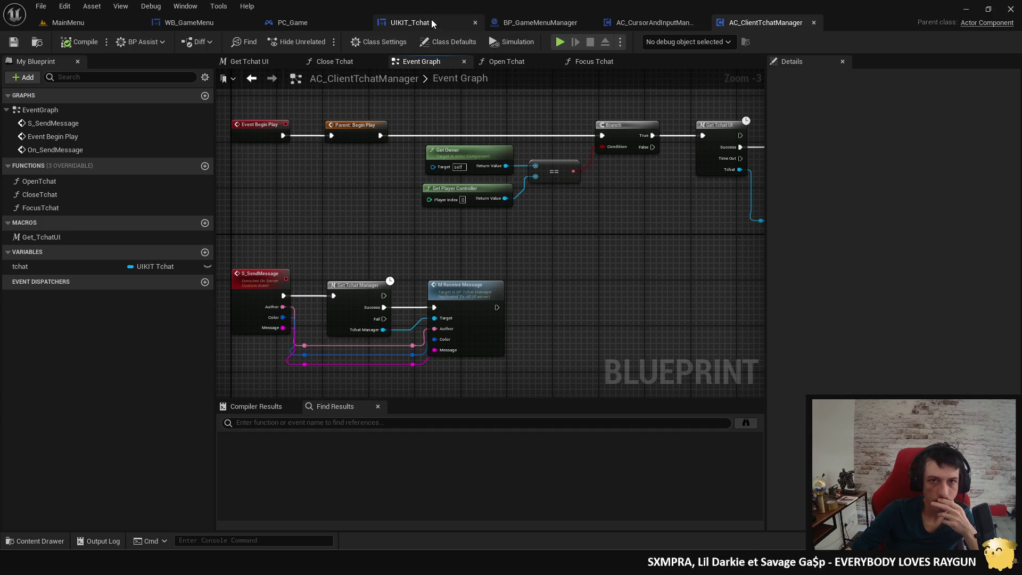
left_click(410, 22)
mouse_move(455, 235)
left_mouse_down()
mouse_move(426, 279)
mouse_move(422, 246)
mouse_move(415, 263)
mouse_move(372, 292)
mouse_move(479, 315)
left_mouse_up()
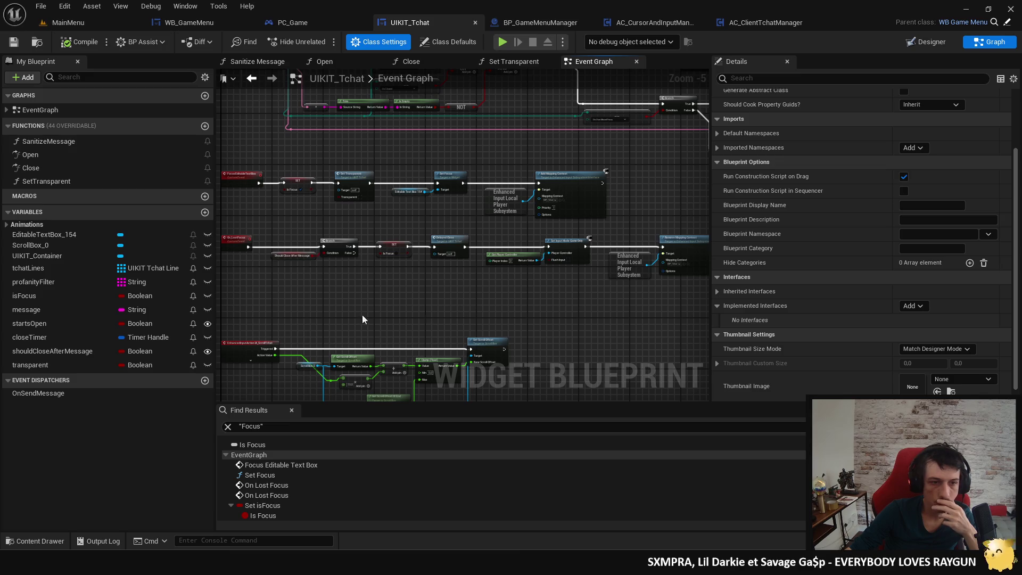
Step: Find all references to the transparent variable
left_click(65, 367)
right_click(65, 367)
left_click(107, 391)
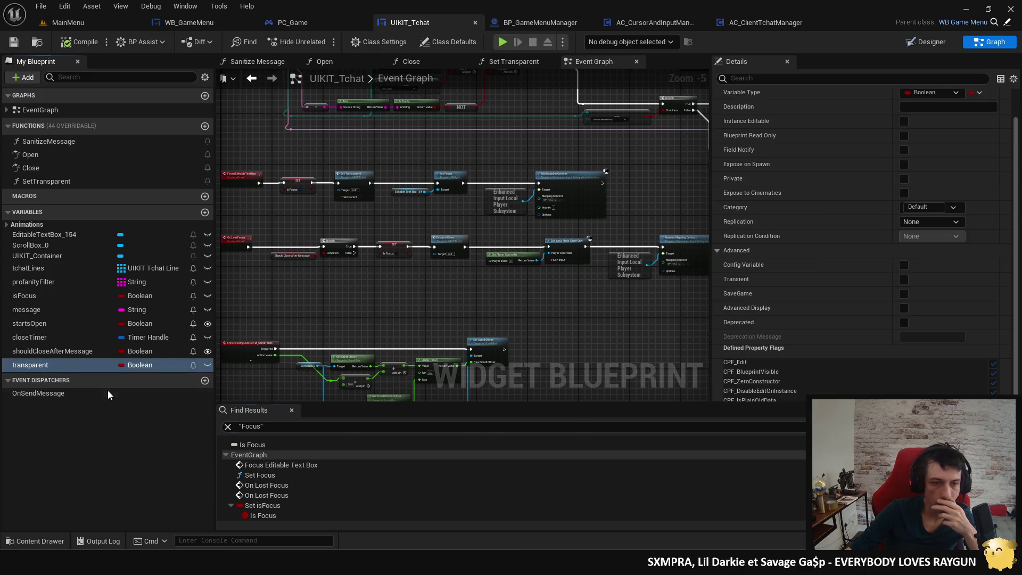
Step: Inspect shouldCloseAfterMessage, browse to the On_LostFocus and ScrollTchat nodes, then save
left_click(62, 351)
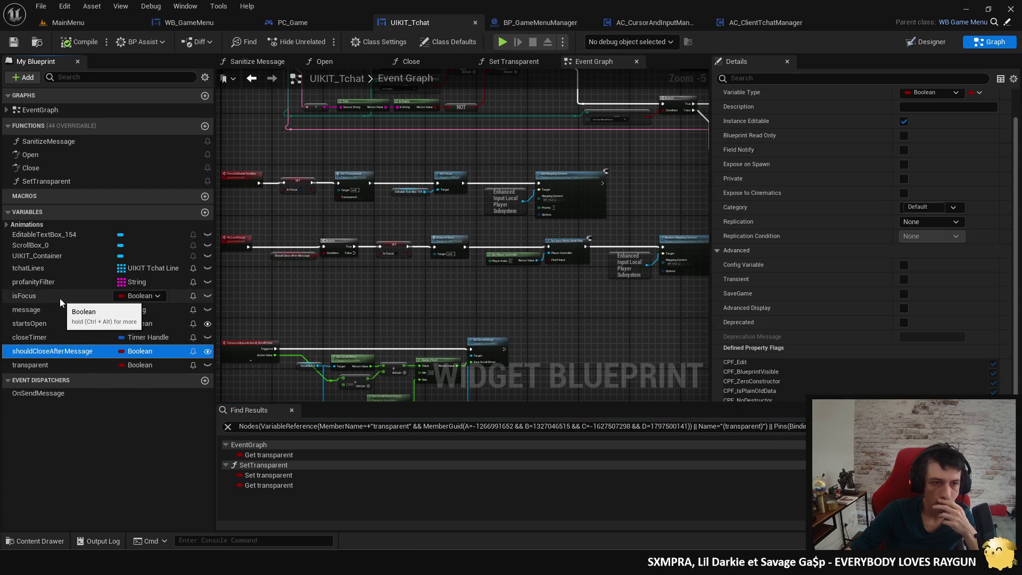
left_click_drag(444, 318, 294, 313)
left_click_drag(355, 296, 293, 343)
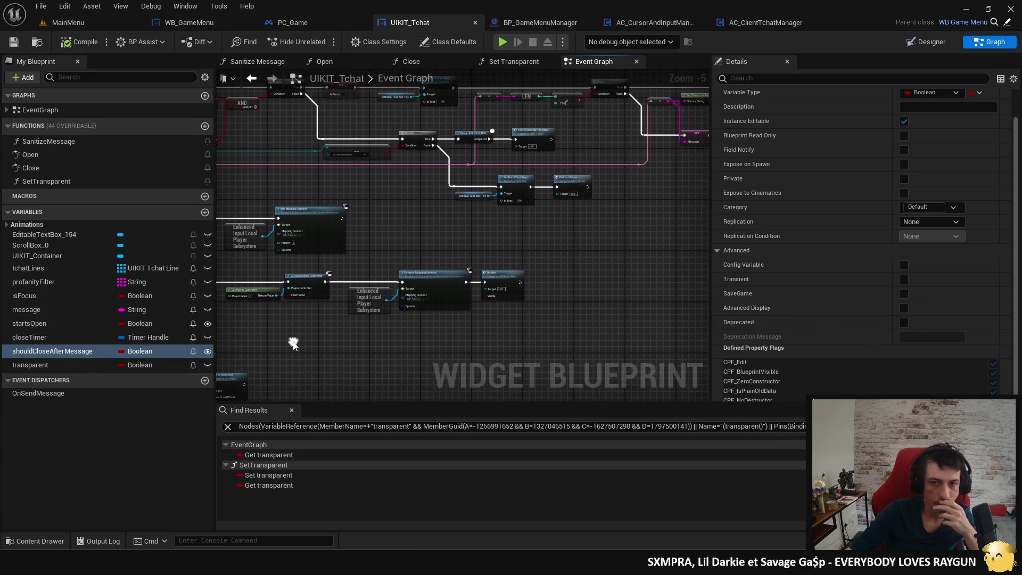
left_click_drag(472, 248, 375, 322)
mouse_move(460, 292)
left_mouse_down()
mouse_move(498, 228)
mouse_move(596, 262)
left_mouse_up()
scroll(528, 266, "up", 1)
mouse_move(448, 258)
left_mouse_down()
mouse_move(426, 222)
mouse_move(439, 180)
mouse_move(376, 276)
mouse_move(410, 286)
mouse_move(390, 224)
mouse_move(341, 250)
mouse_move(340, 233)
mouse_move(257, 202)
left_mouse_up()
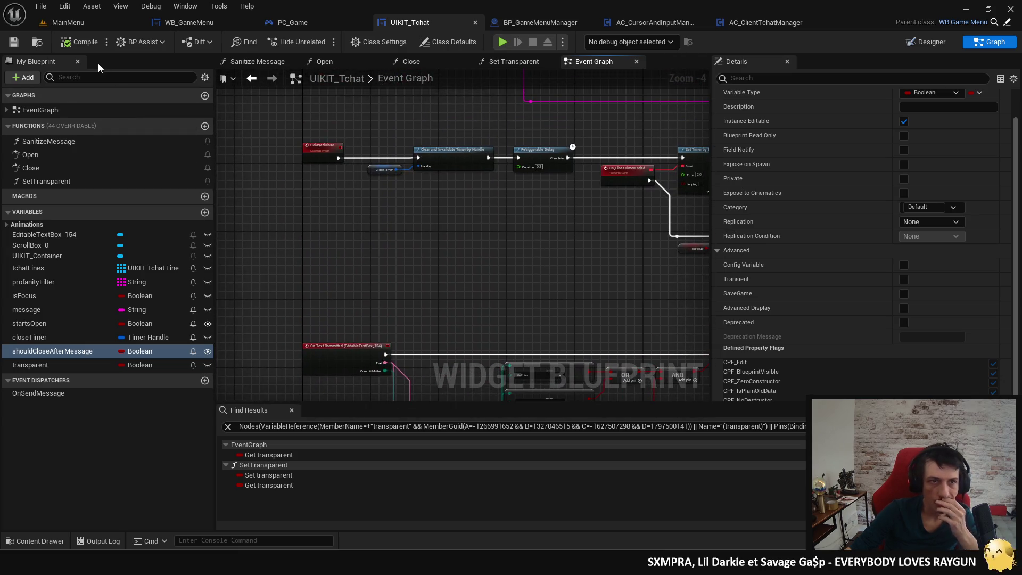
left_click(9, 46)
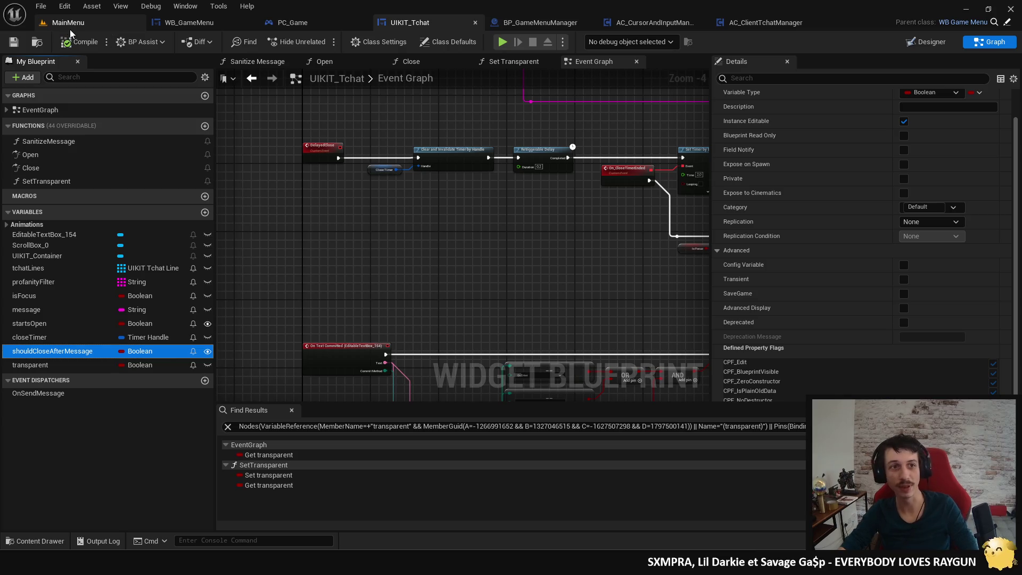
Step: Close the Unreal editor, abandon a 'visu' Start search, and open File Explorer with Win+E
left_click(1011, 11)
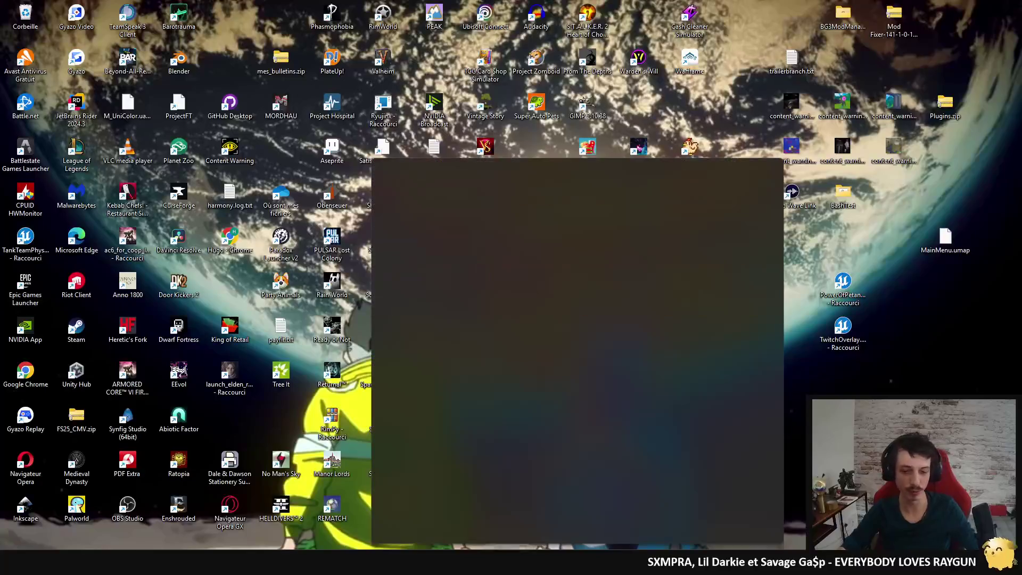
type("visu")
key("Return")
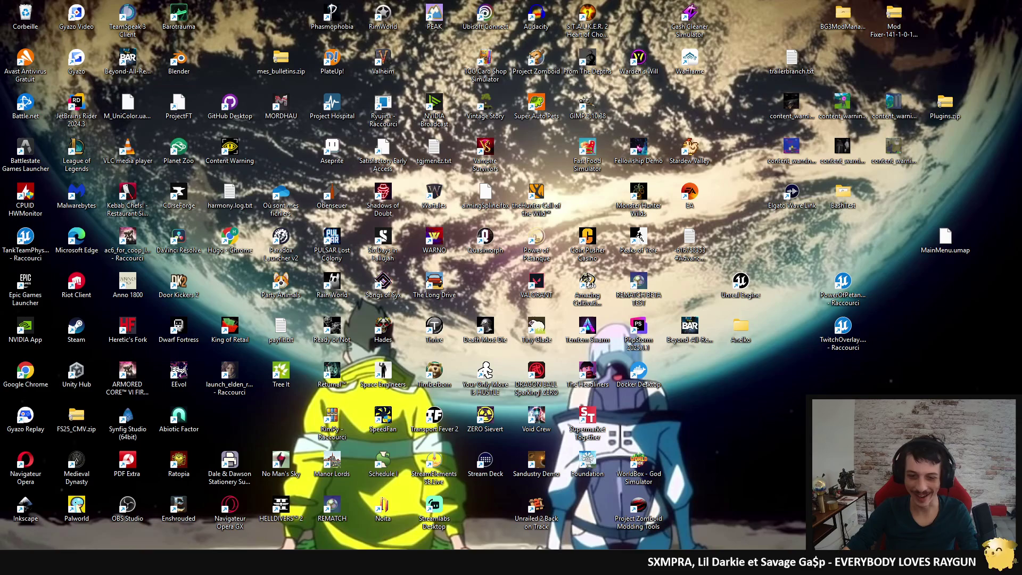
key("super+e")
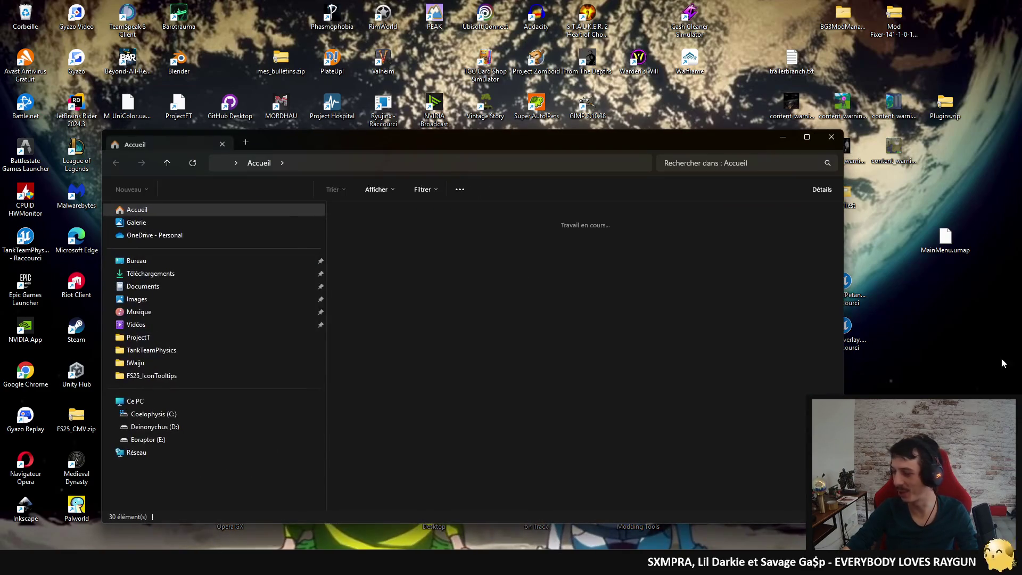
Step: Move the File Explorer window onto the next monitor to the right
key("super+shift+Right")
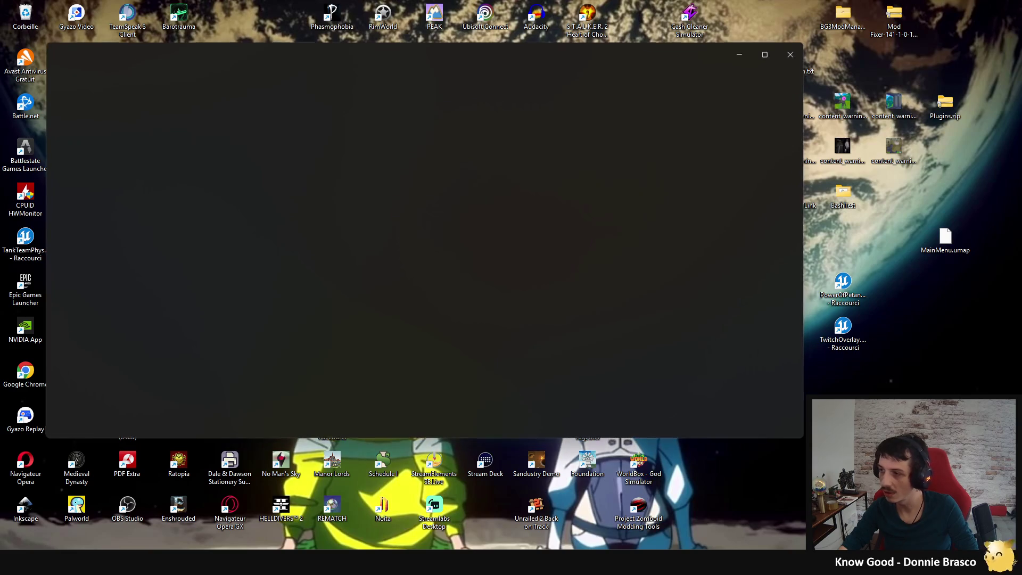
Step: Maximize the Photos window showing AnimatedEmote_Cochonnet_Disco.gif
left_click(761, 51)
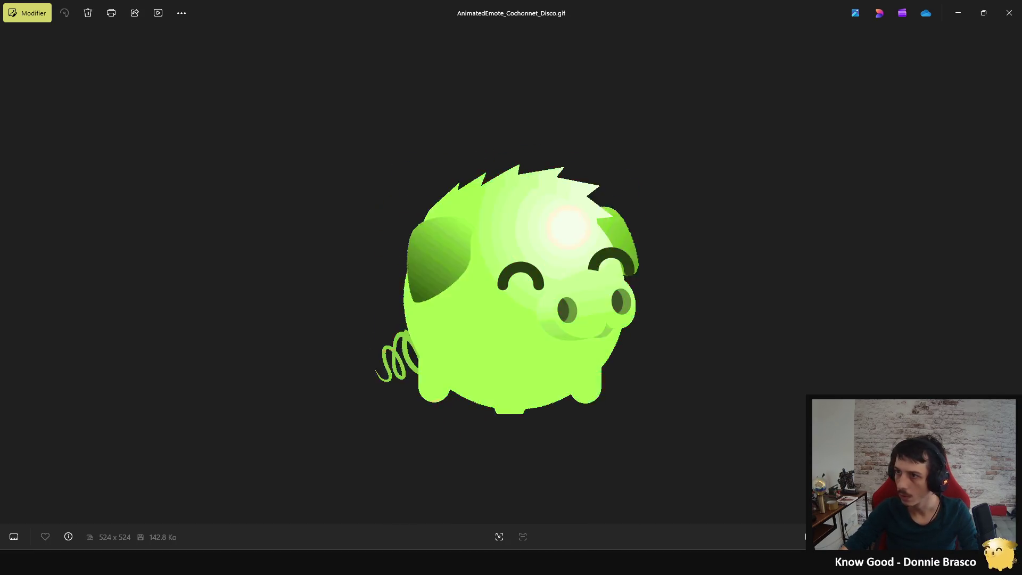
Step: Close Photos and launch the PowerOfPetanque project from its desktop shortcut
left_click(1009, 13)
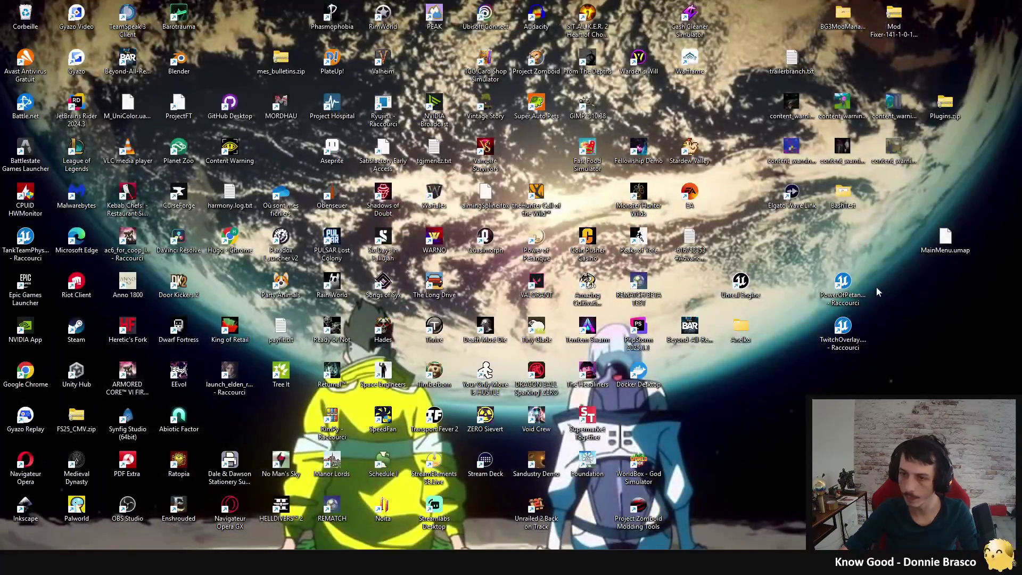
double_click(855, 281)
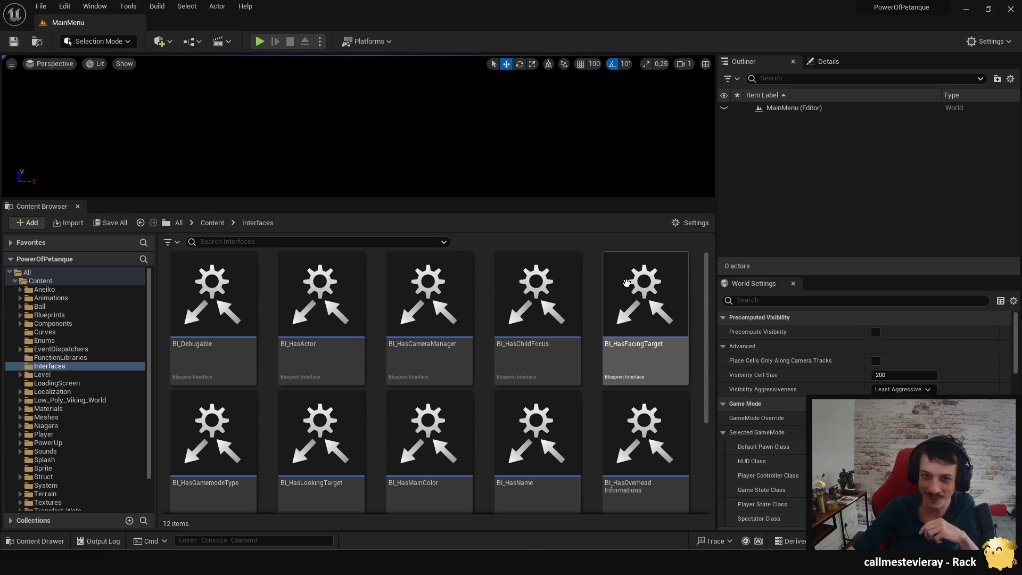
Step: Drag the panel splitter to give the MainMenu level viewport more room
left_click_drag(538, 200, 522, 338)
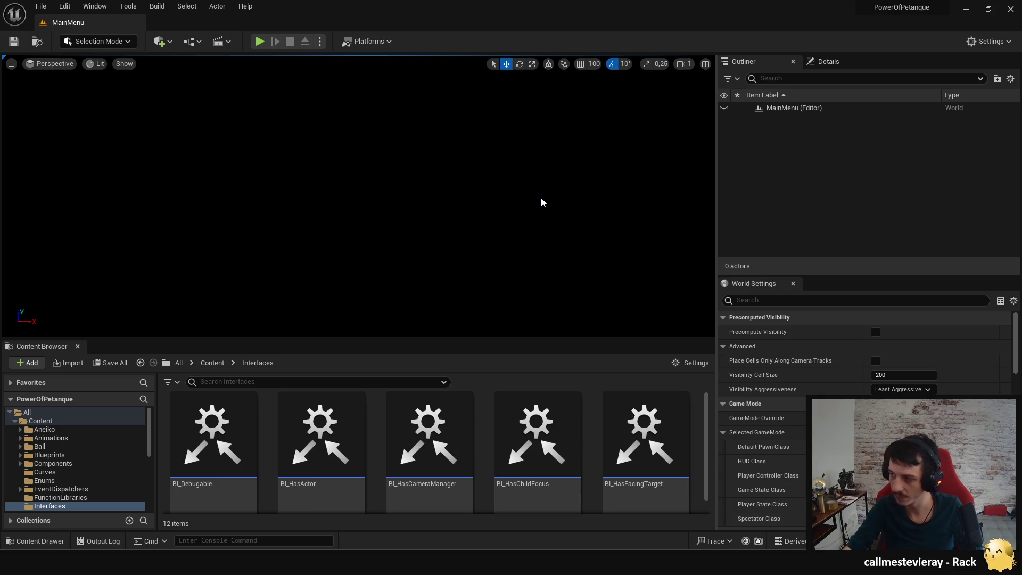
left_click_drag(385, 337, 354, 310)
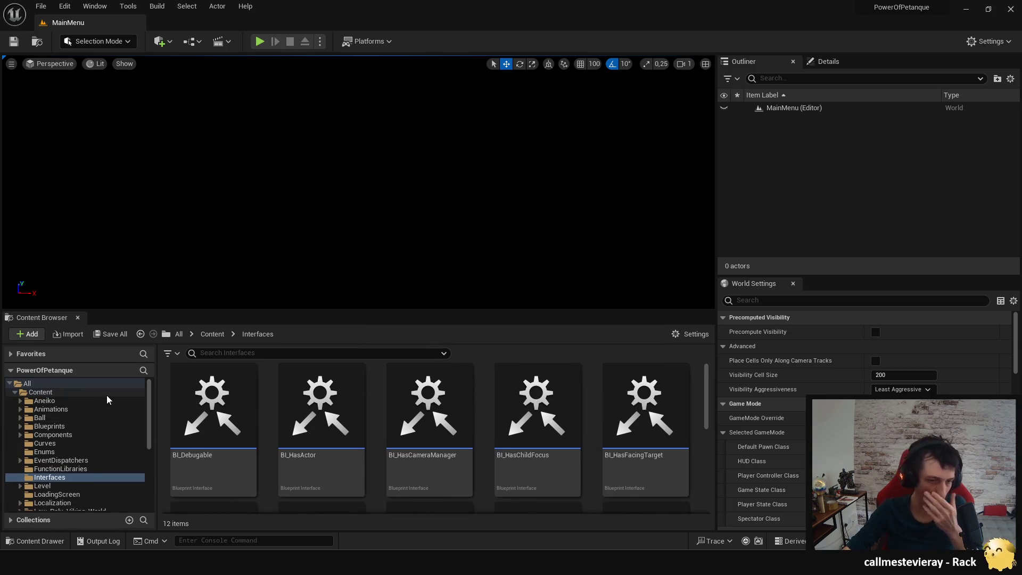
scroll(101, 425, "down", 2)
left_click(91, 468)
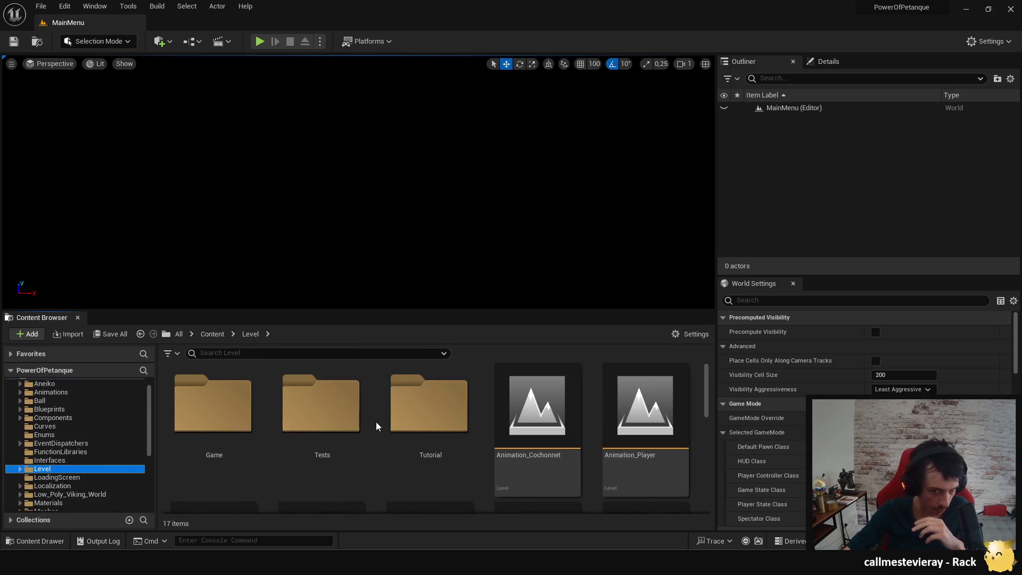
scroll(397, 433, "down", 1)
scroll(397, 433, "up", 1)
scroll(394, 434, "down", 4)
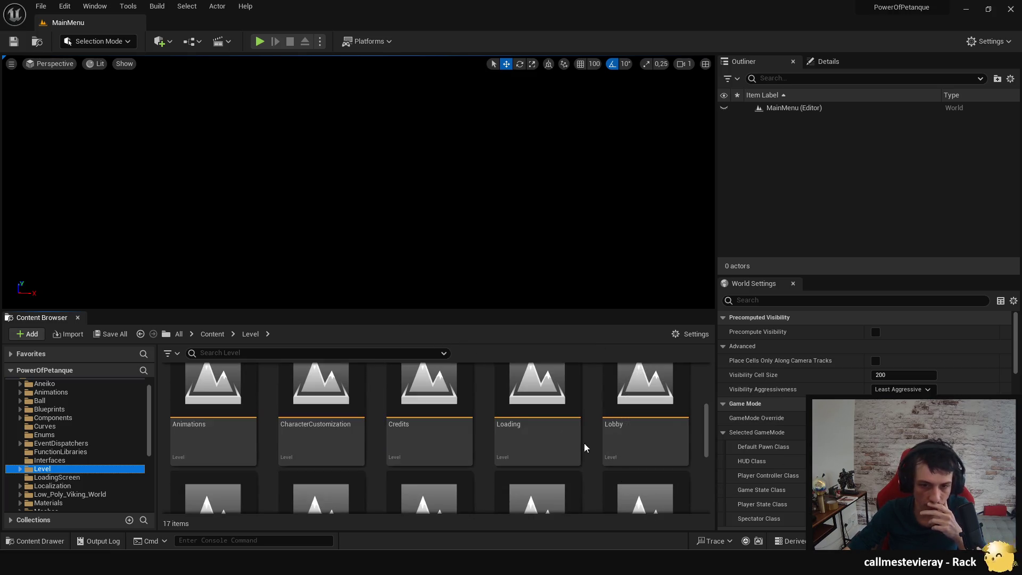
scroll(600, 452, "down", 3)
scroll(597, 432, "down", 3)
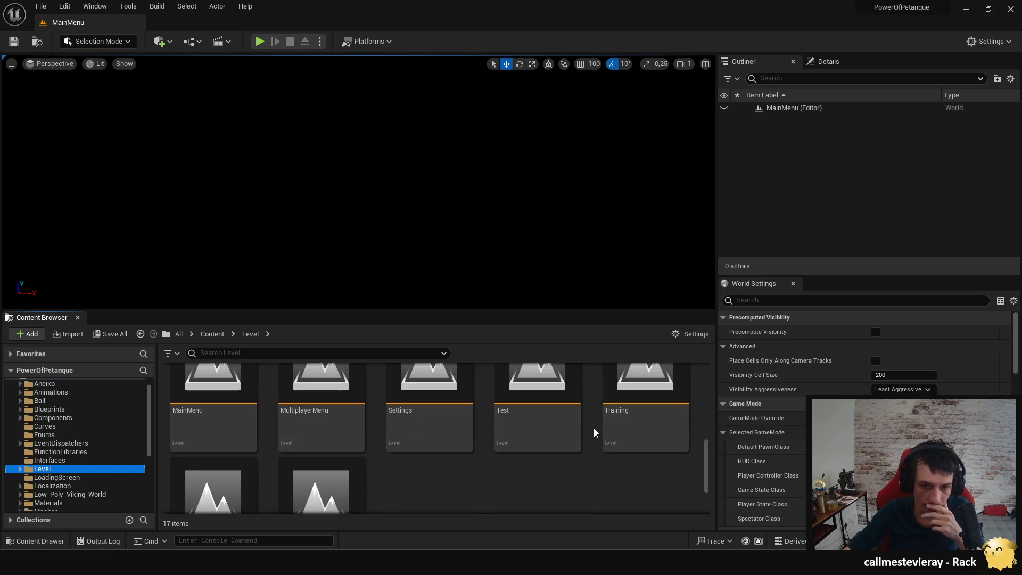
scroll(580, 448, "up", 1)
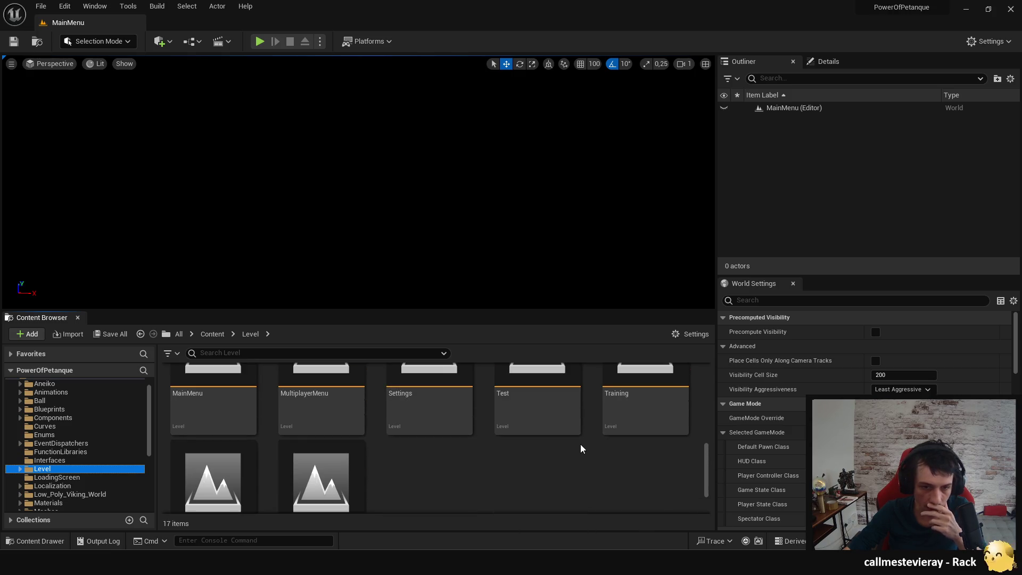
scroll(575, 451, "up", 1)
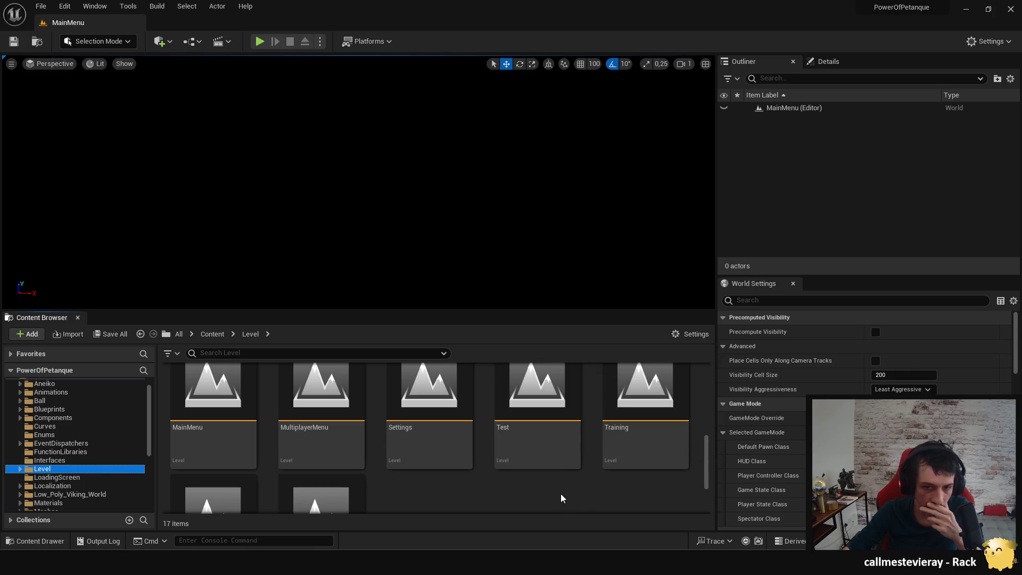
mouse_move(529, 428)
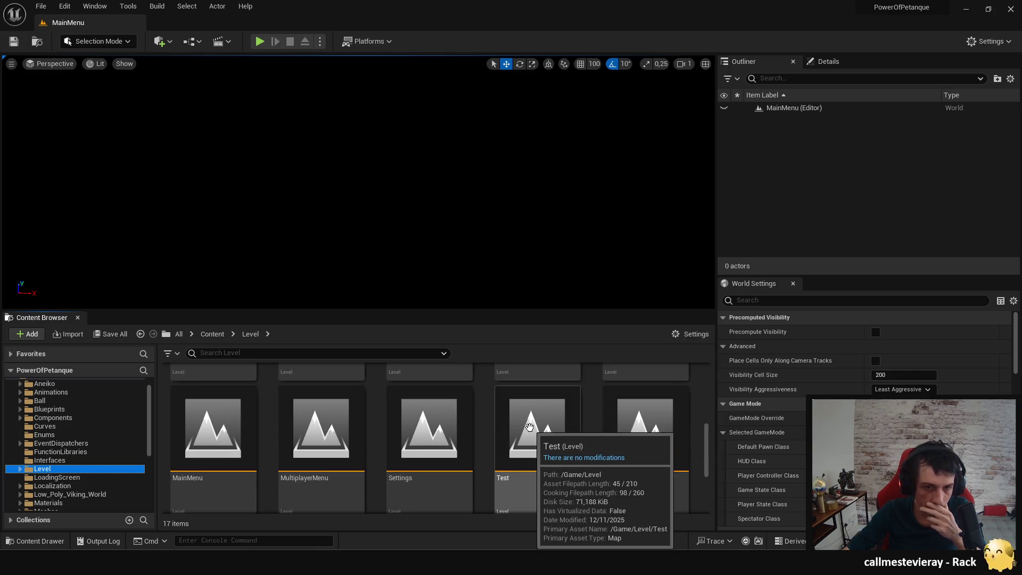
scroll(533, 428, "up", 2)
scroll(629, 447, "up", 2)
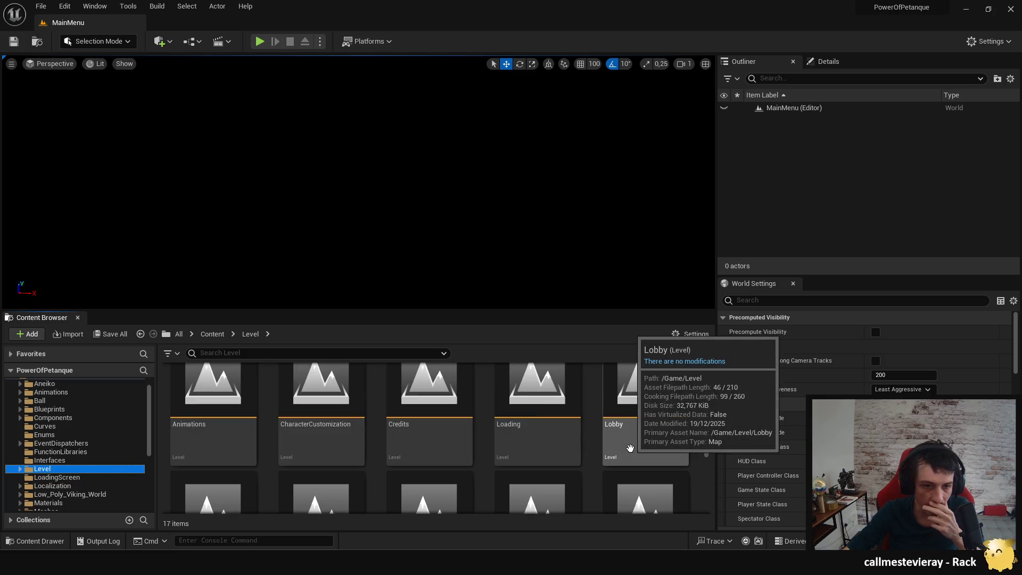
scroll(630, 447, "up", 1)
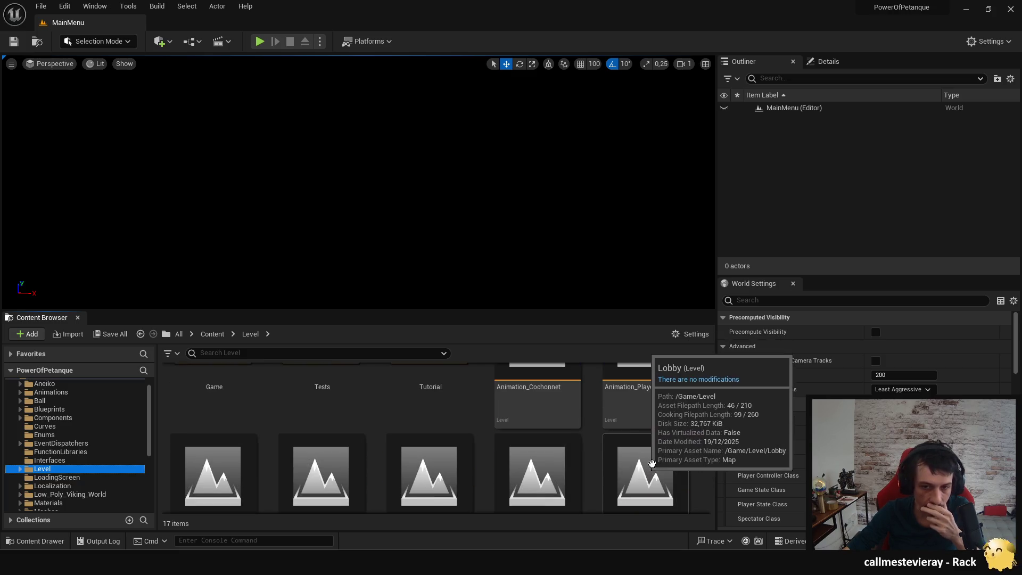
scroll(675, 446, "up", 1)
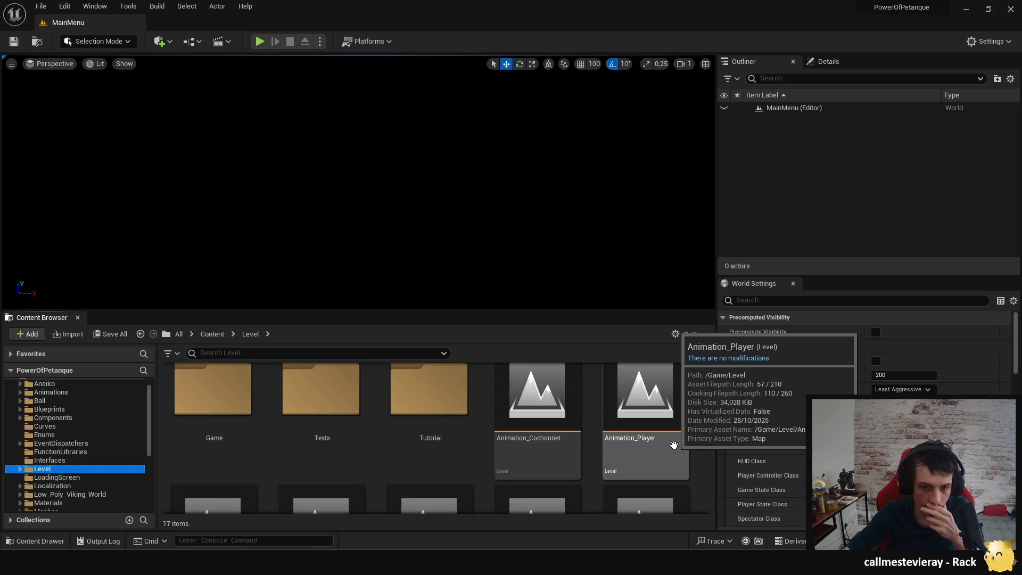
scroll(372, 437, "down", 2)
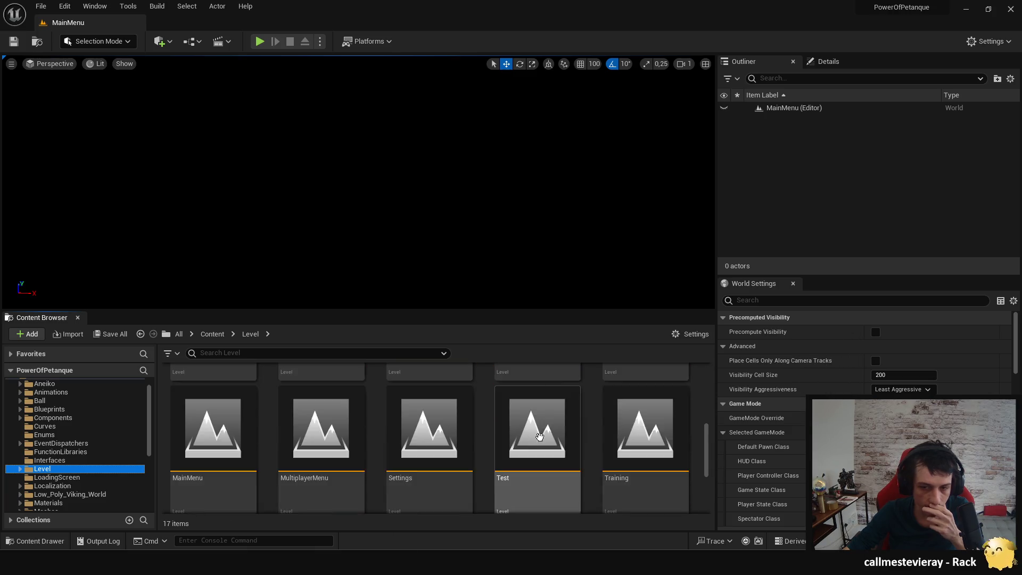
scroll(538, 442, "up", 1)
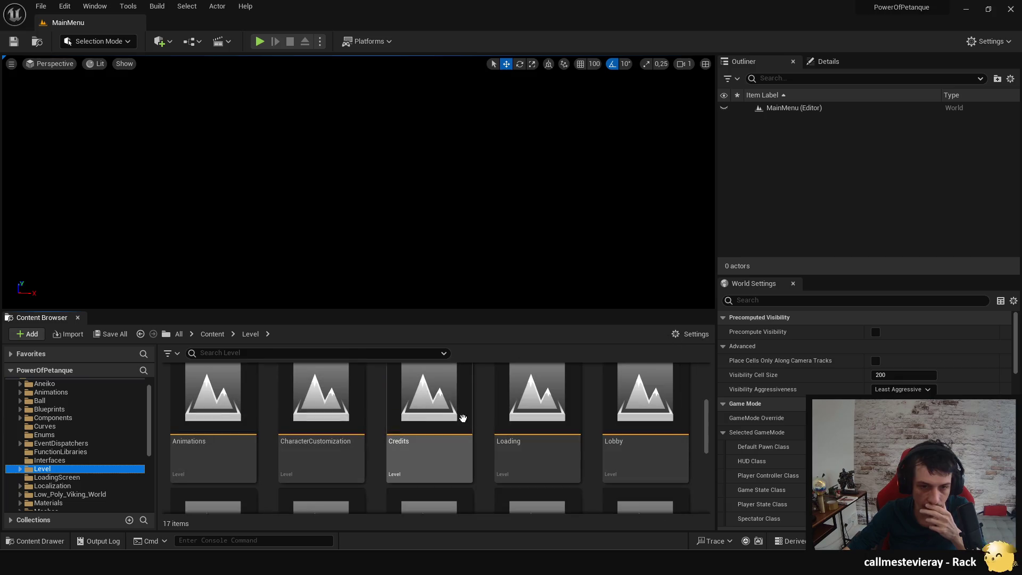
Step: Open the CharacterCustomization level, then open the Test level
double_click(349, 410)
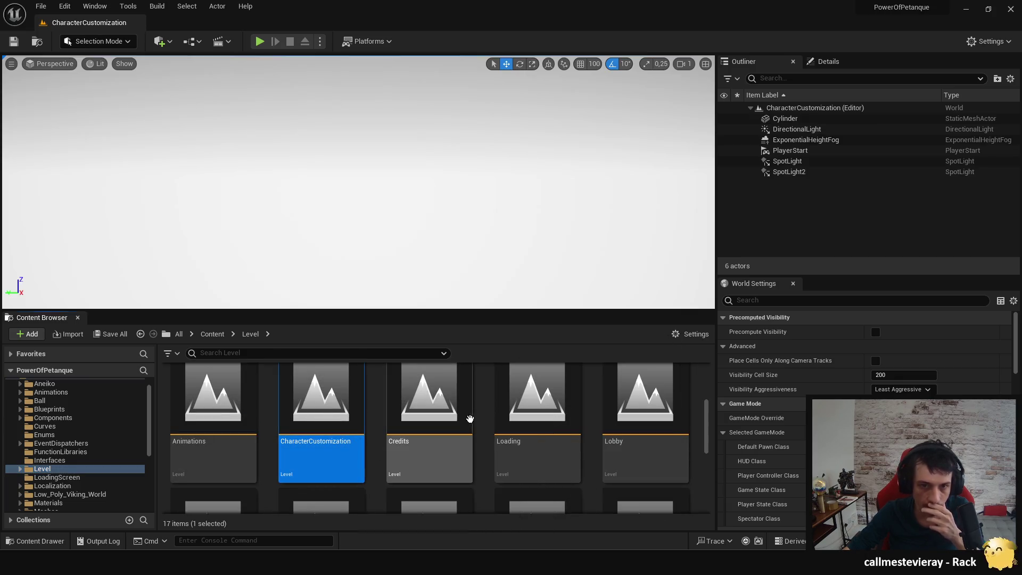
scroll(449, 418, "down", 3)
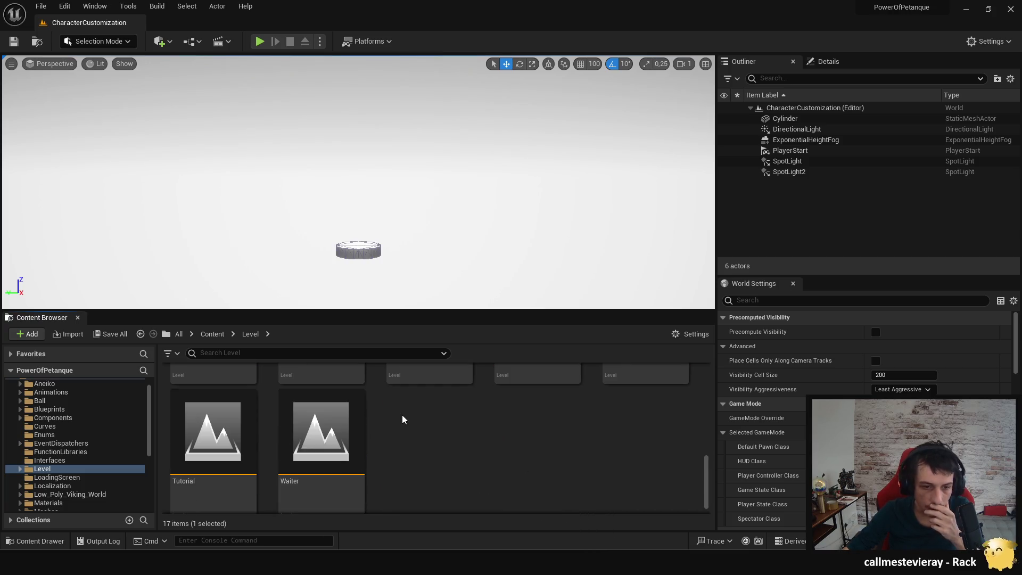
scroll(515, 488, "up", 1)
scroll(516, 483, "up", 1)
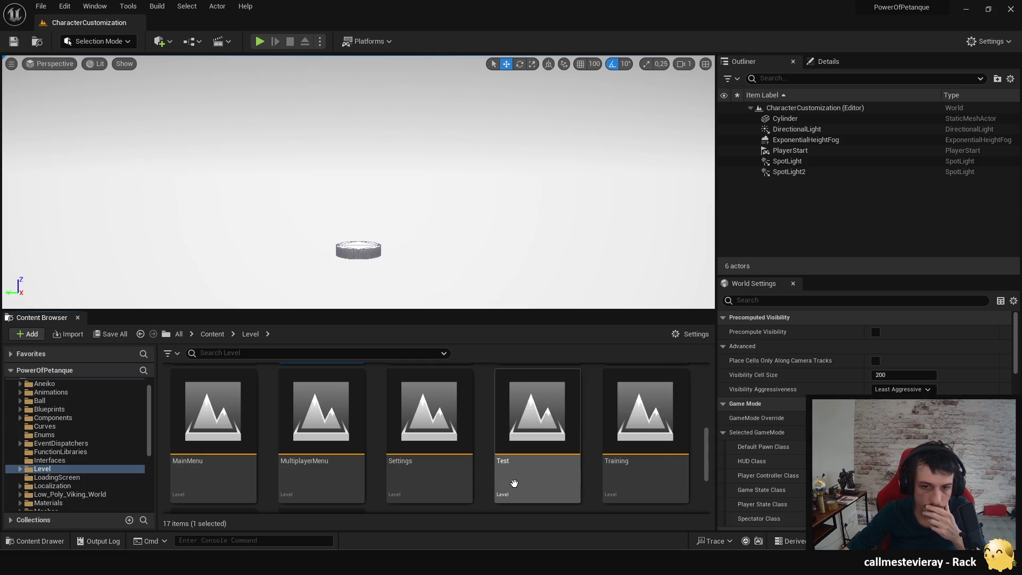
double_click(515, 482)
scroll(489, 445, "up", 2)
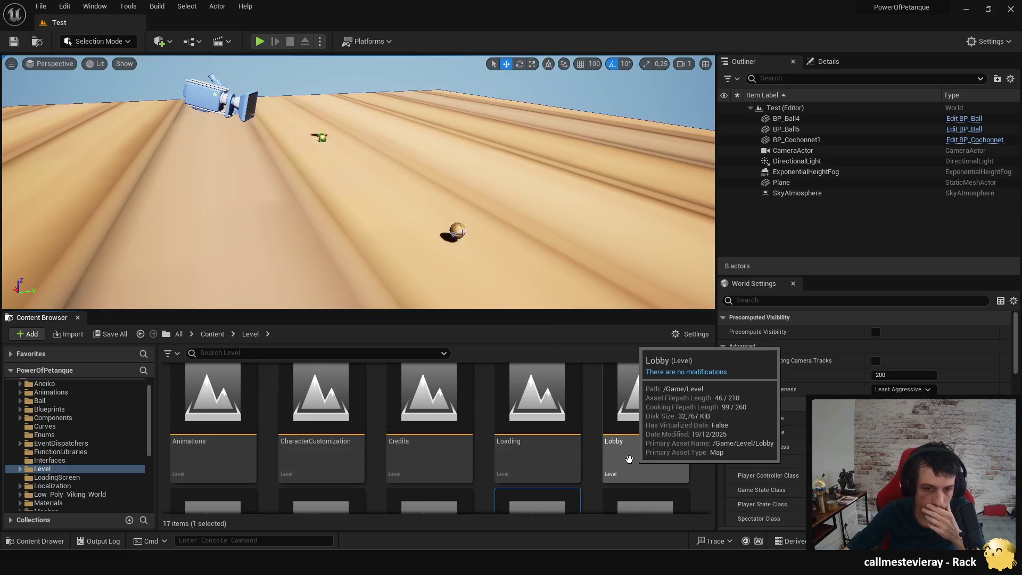
scroll(451, 426, "down", 1)
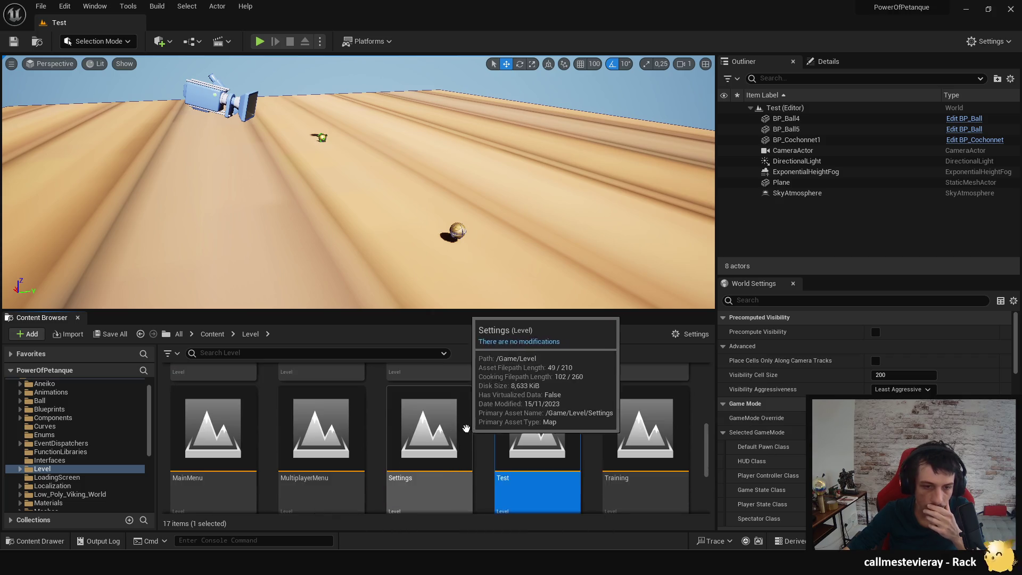
scroll(452, 426, "up", 3)
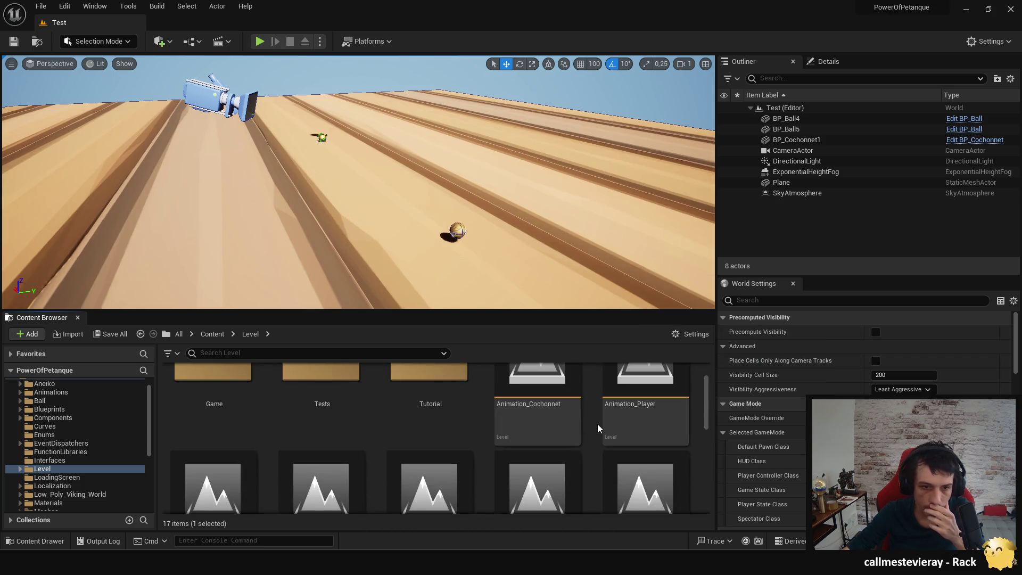
scroll(597, 424, "up", 1)
Step: Look inside the Tests level folder, then return to the Level folder
left_click(337, 410)
double_click(337, 410)
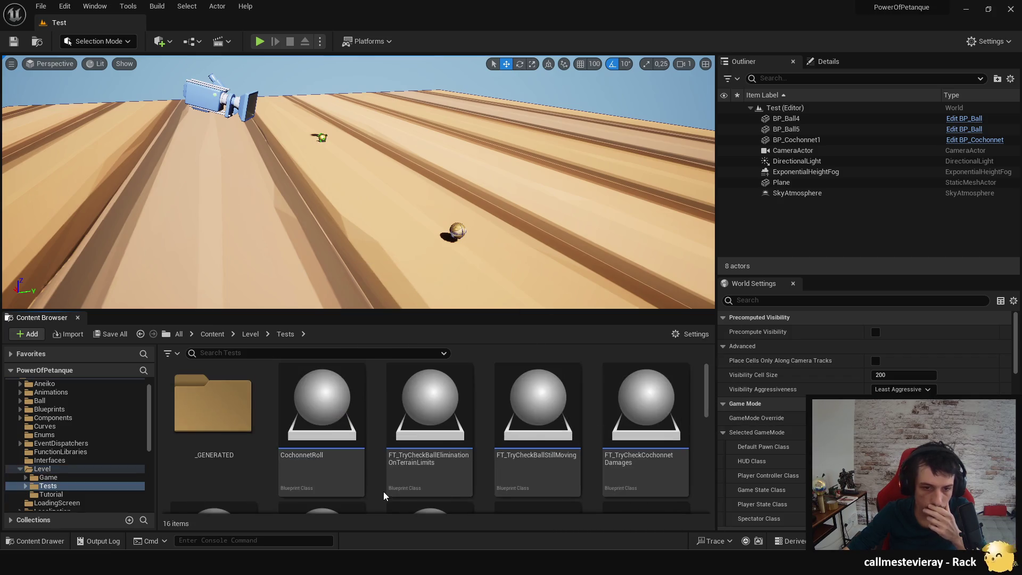
scroll(533, 436, "down", 1)
scroll(640, 466, "down", 3)
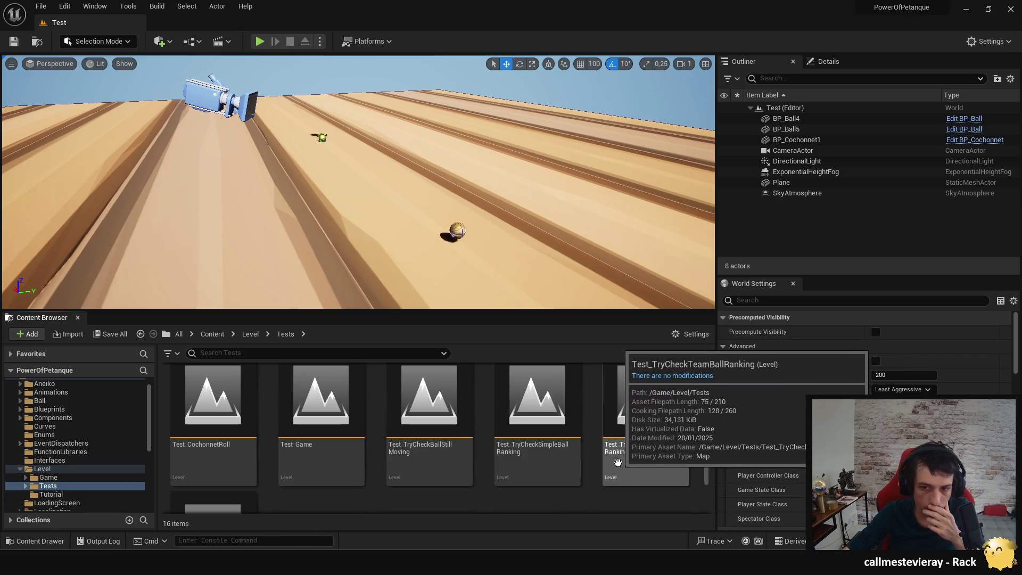
left_click(63, 471)
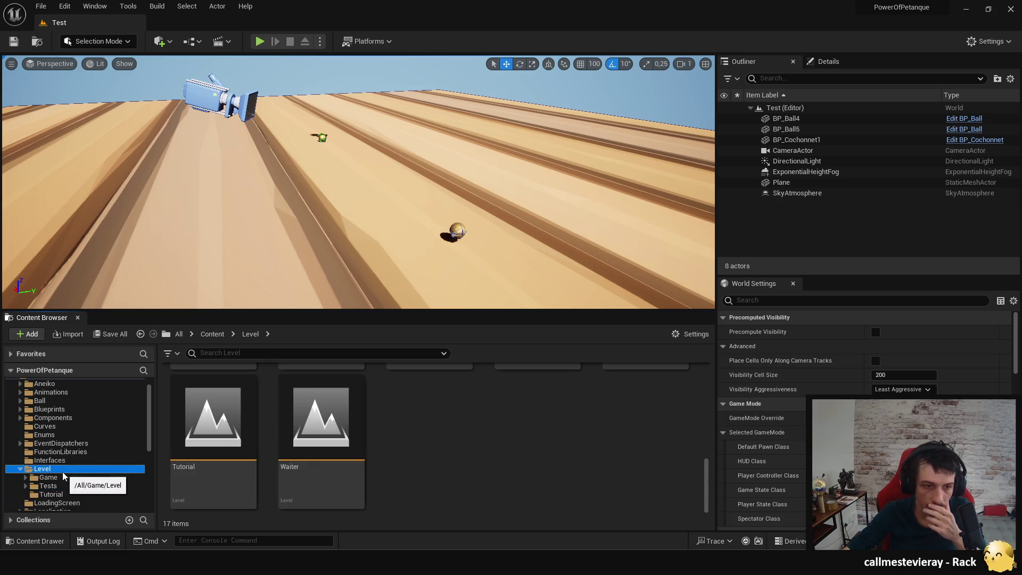
Step: Drag the viewport splitter upward to give the asset panel more height
left_click_drag(376, 312, 376, 220)
scroll(509, 439, "up", 2)
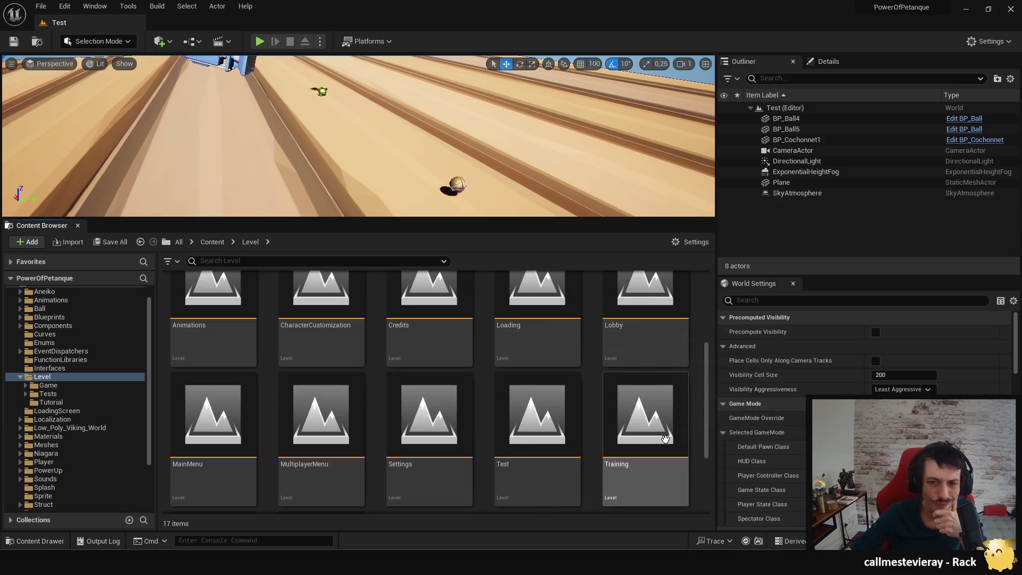
scroll(672, 435, "down", 1)
scroll(672, 436, "down", 5)
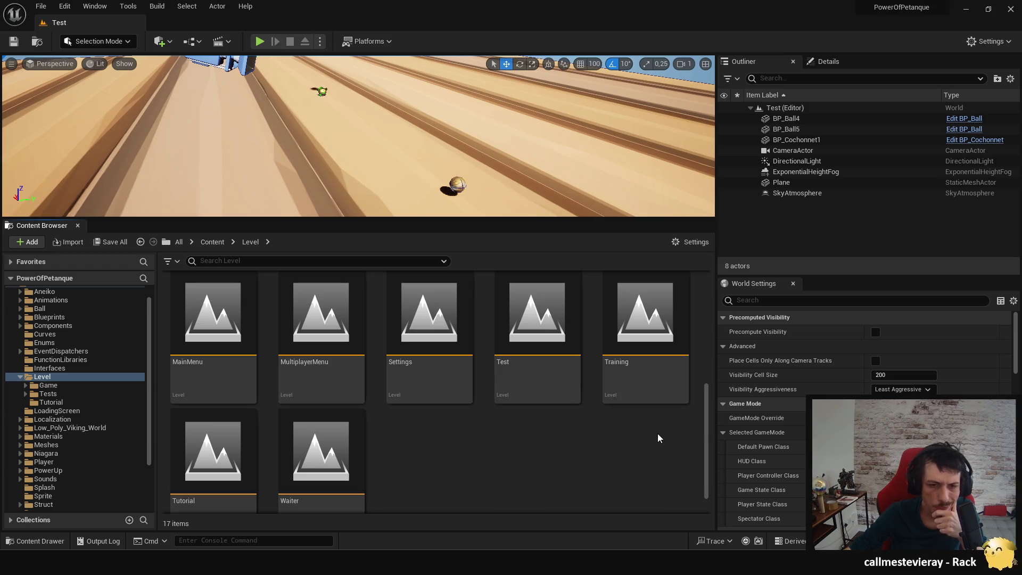
mouse_move(655, 387)
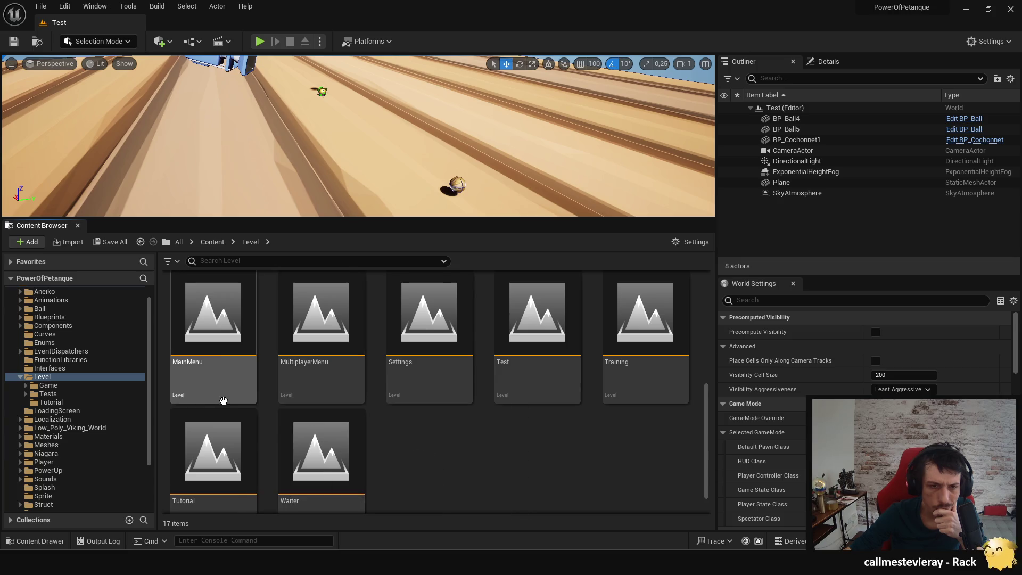
scroll(302, 430, "down", 1)
scroll(302, 430, "up", 5)
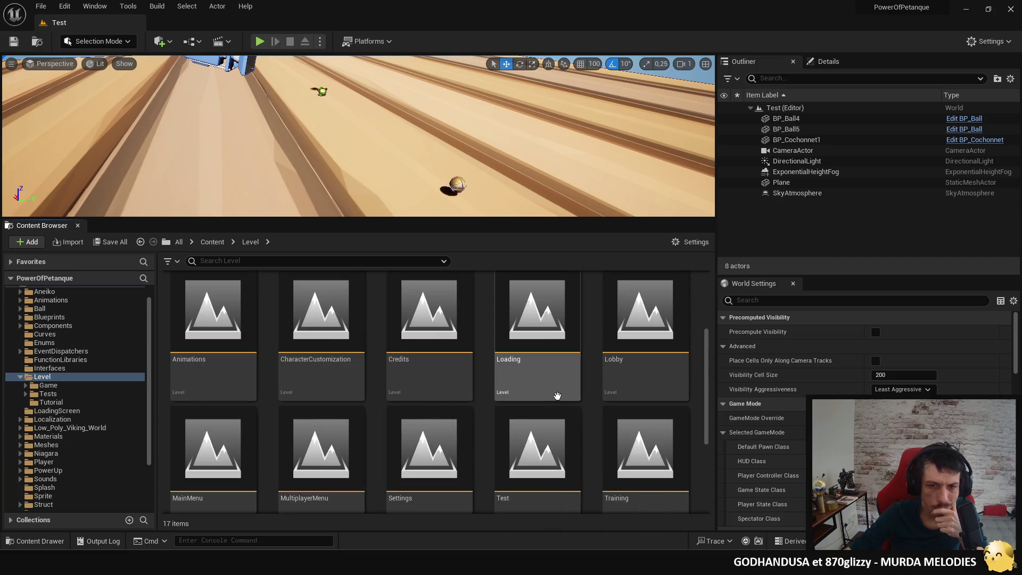
scroll(341, 373, "up", 3)
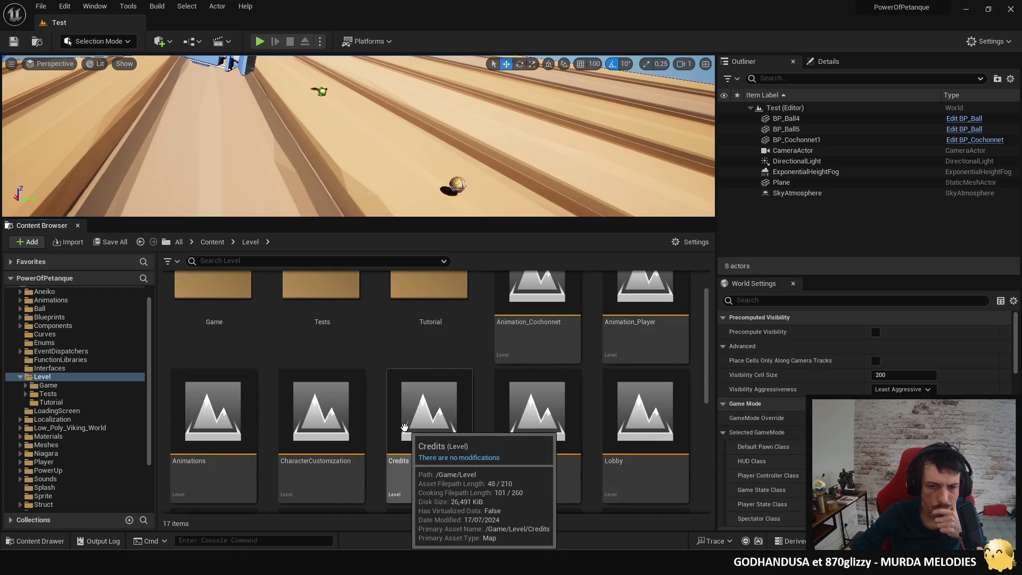
scroll(405, 426, "up", 1)
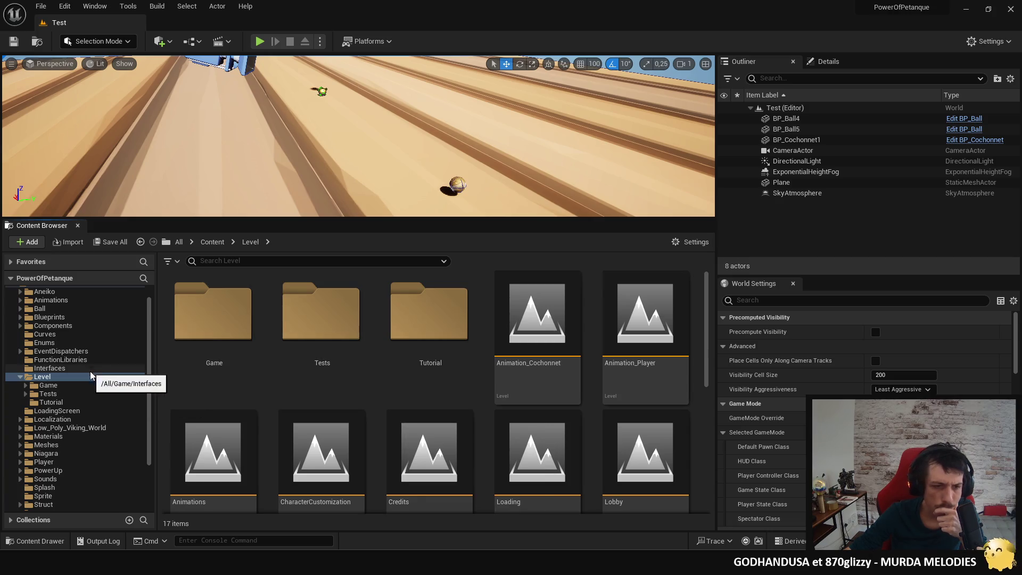
Step: Show Level/Game's five items, including the DruidicVillage and TheVillage levels
left_click(78, 387)
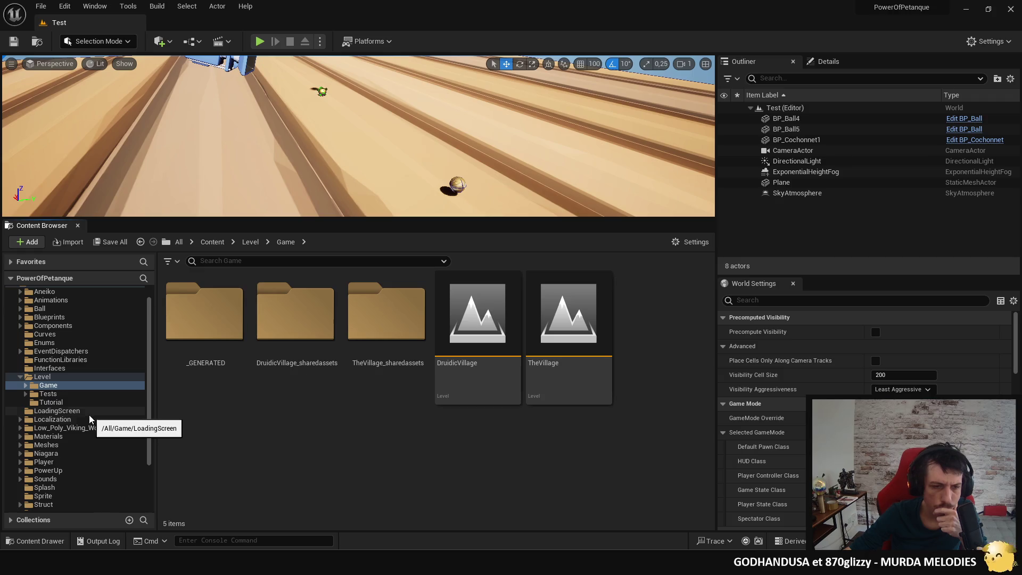
scroll(60, 454, "down", 2)
scroll(70, 459, "up", 3)
scroll(74, 461, "up", 1)
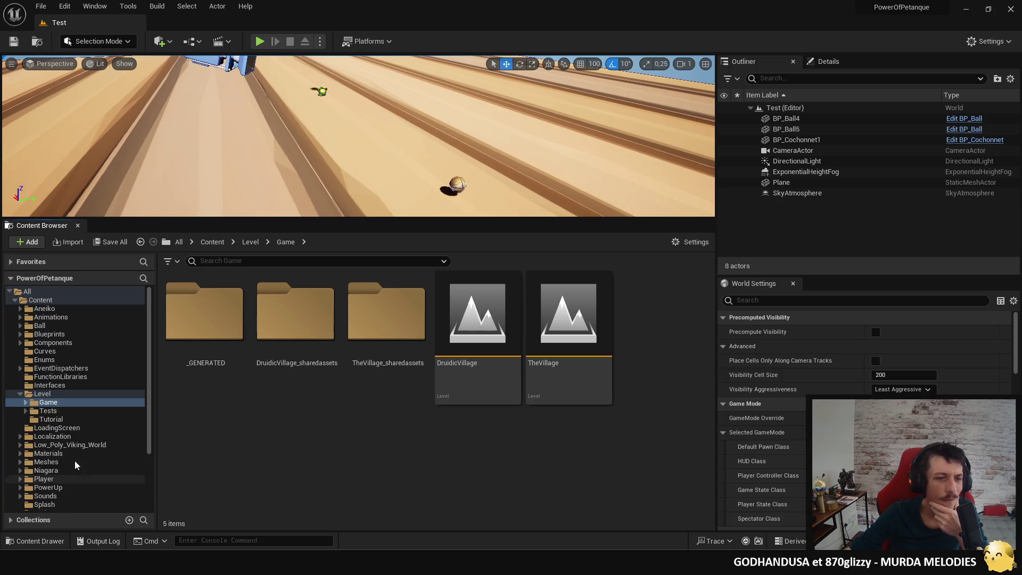
Step: Open the Customization folder inside Blueprints
left_click(49, 334)
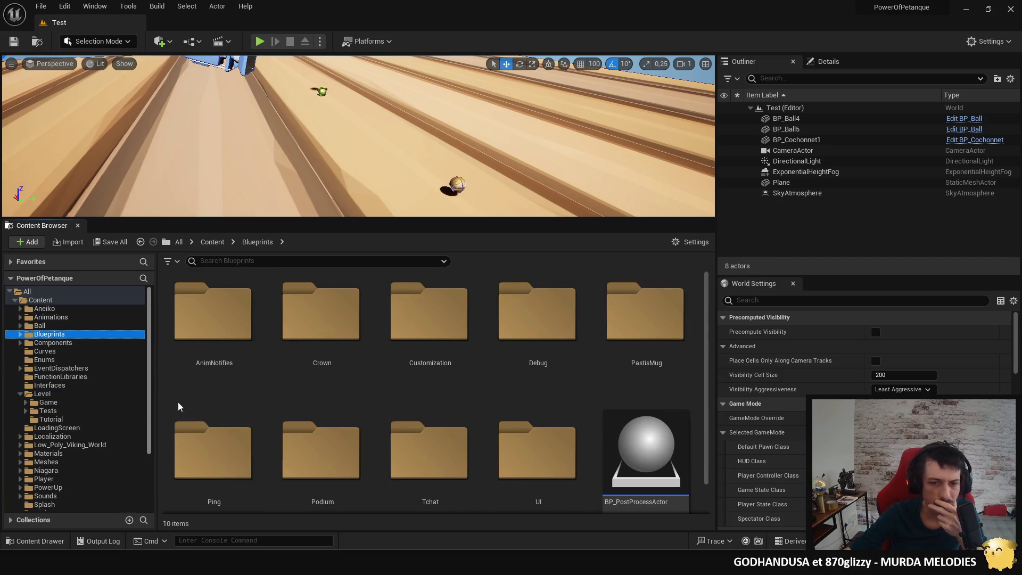
double_click(429, 314)
scroll(379, 436, "down", 1)
scroll(379, 432, "up", 1)
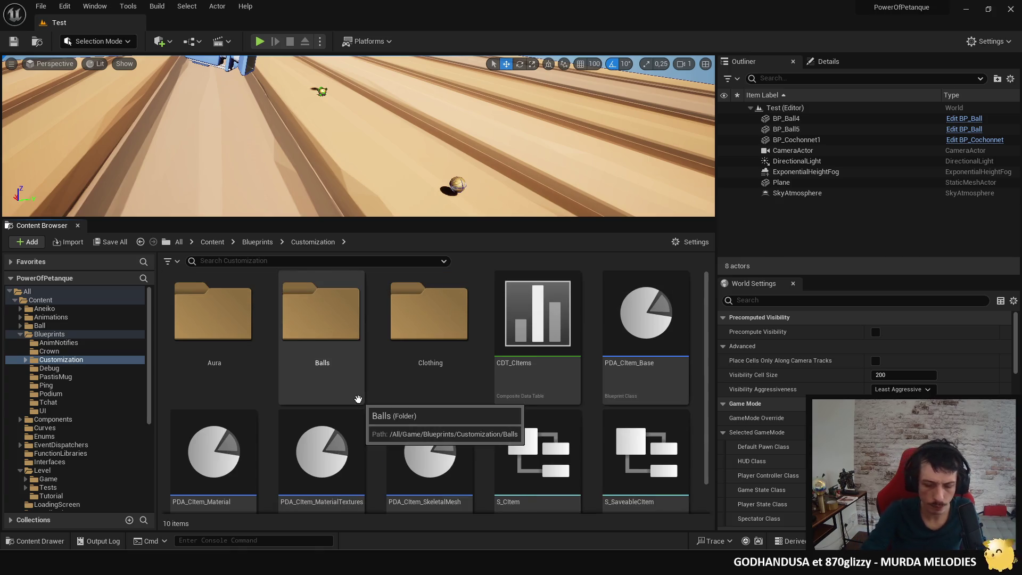
Step: Search all project assets for 'cust' with Ctrl+P, then close the search without opening anything
key("ctrl+p")
type("cust")
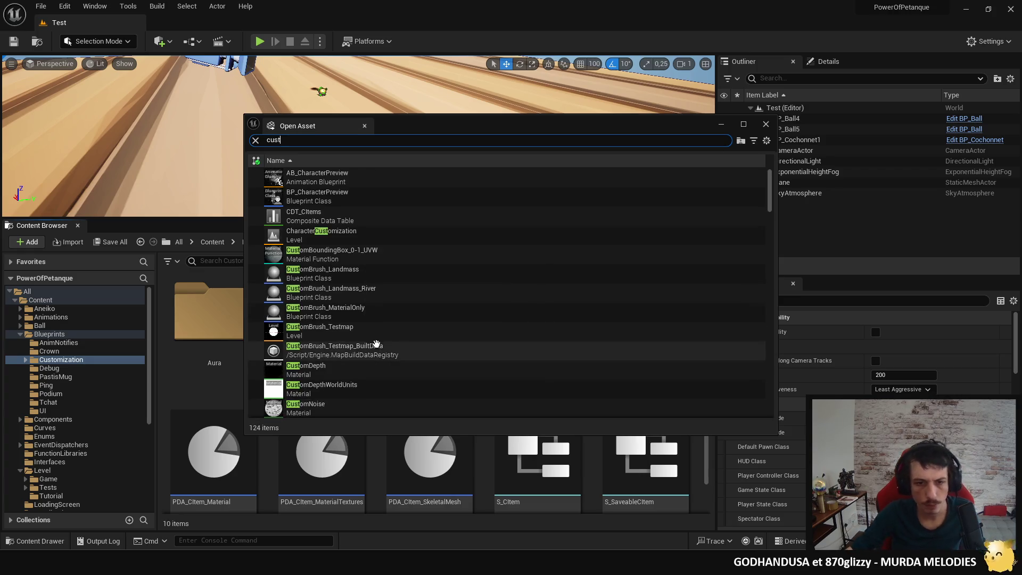
scroll(506, 267, "down", 15)
scroll(524, 250, "down", 15)
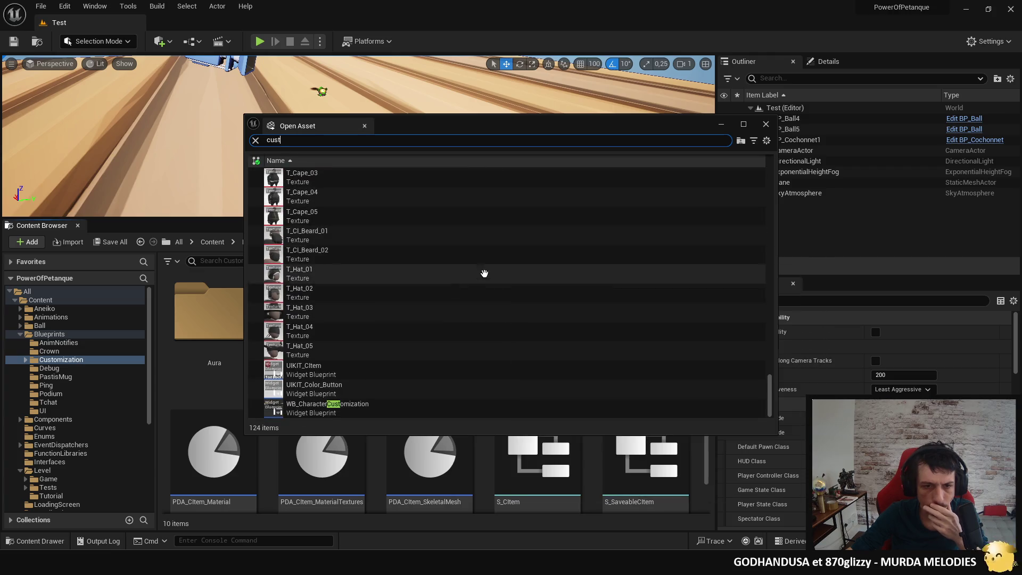
scroll(498, 330, "up", 5)
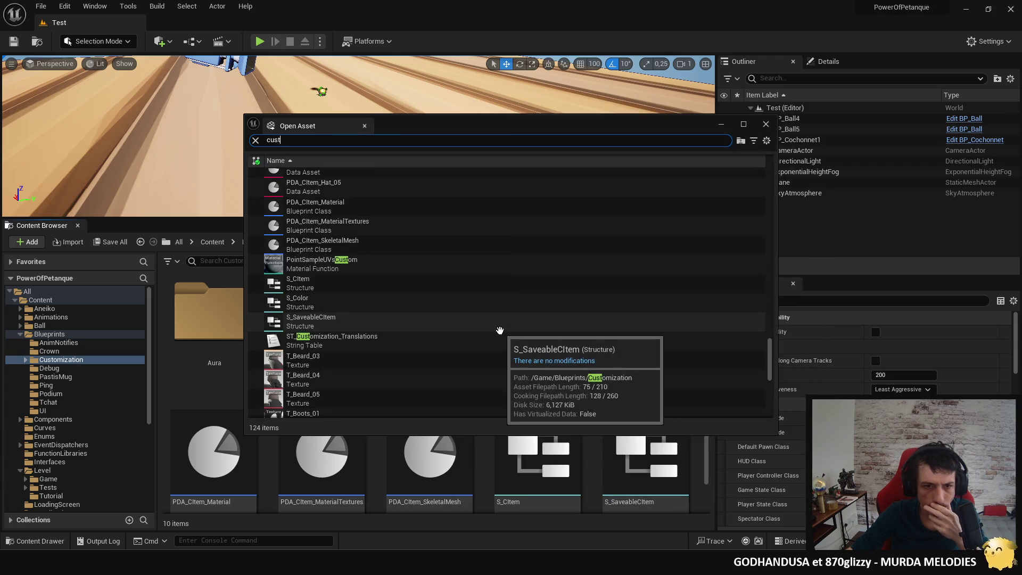
scroll(499, 331, "up", 4)
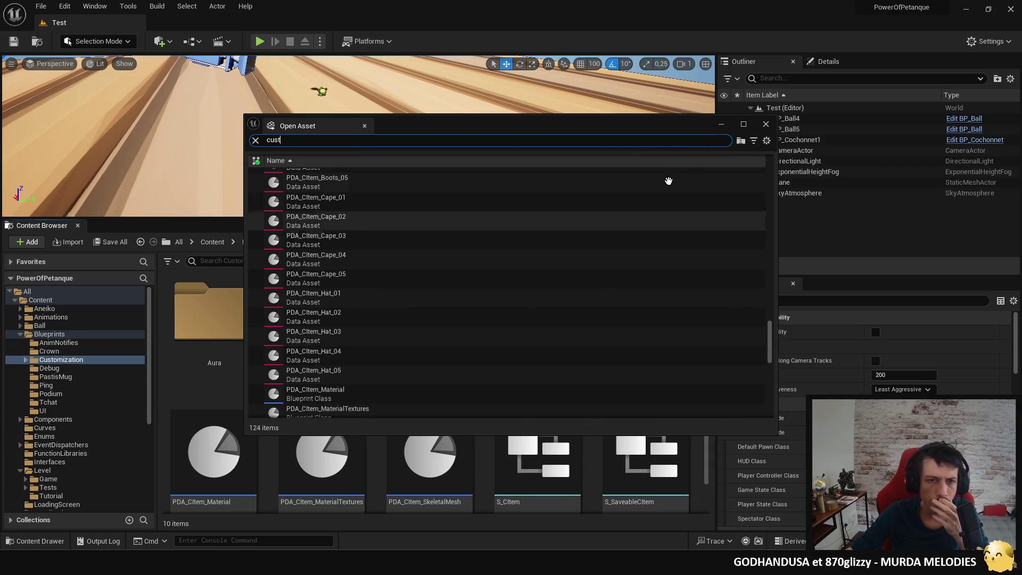
left_click(765, 125)
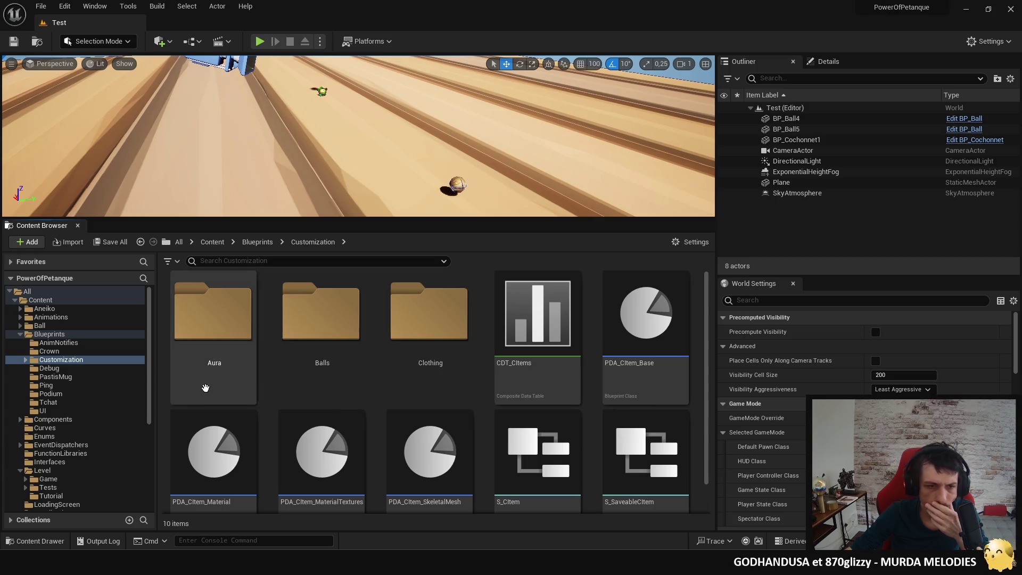
Step: Browse the assets in the Crown and Customization folders
left_click(53, 352)
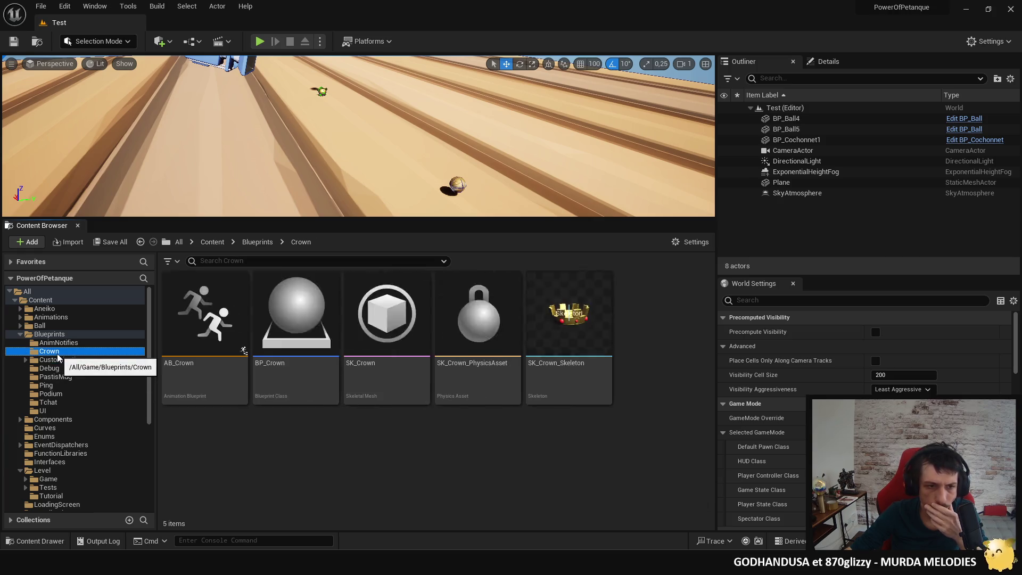
left_click(58, 360)
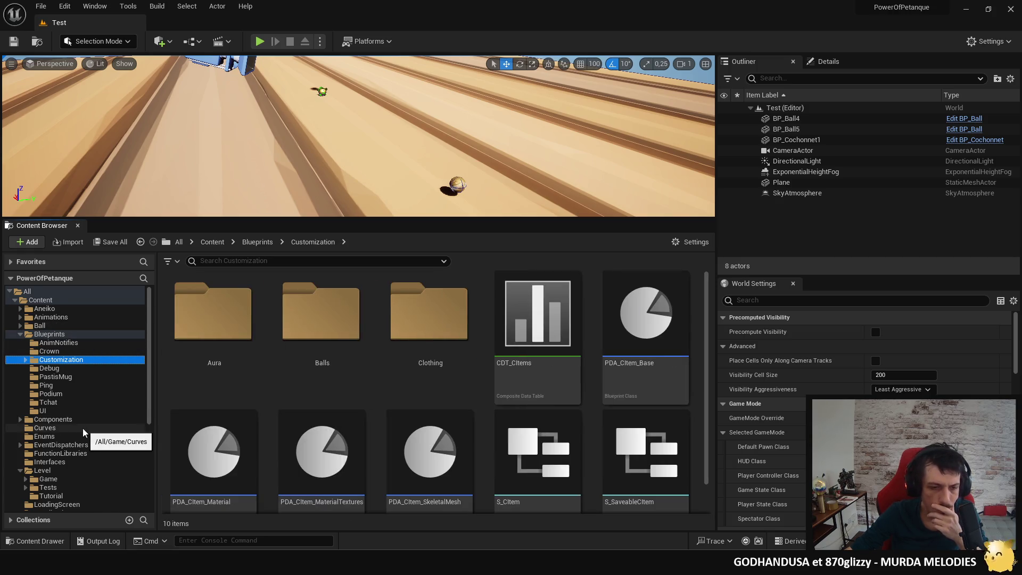
scroll(83, 428, "down", 1)
Step: Scroll through the Level folder's maps, then return to the top-level Content folder
left_click(42, 454)
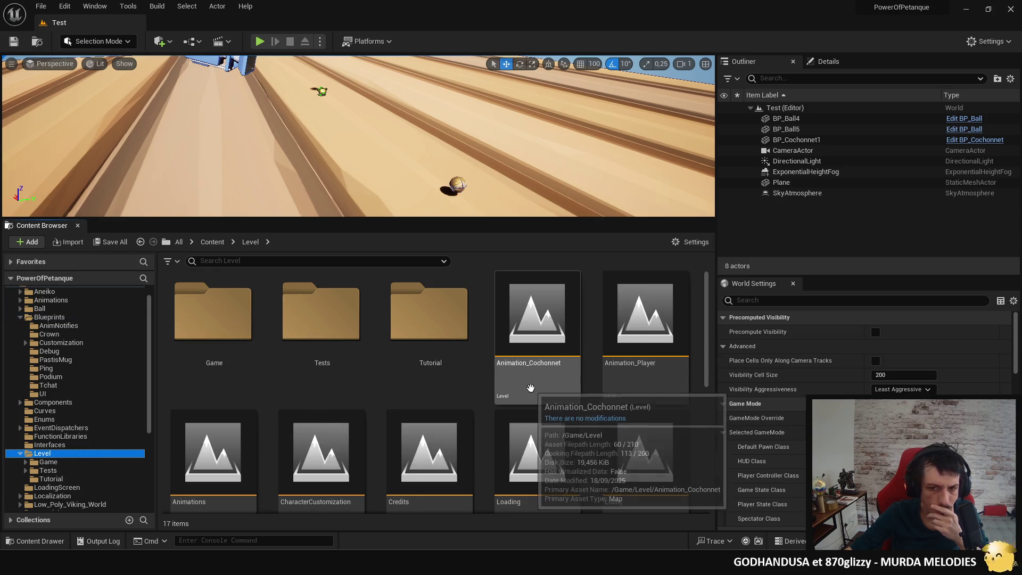
scroll(548, 405, "down", 1)
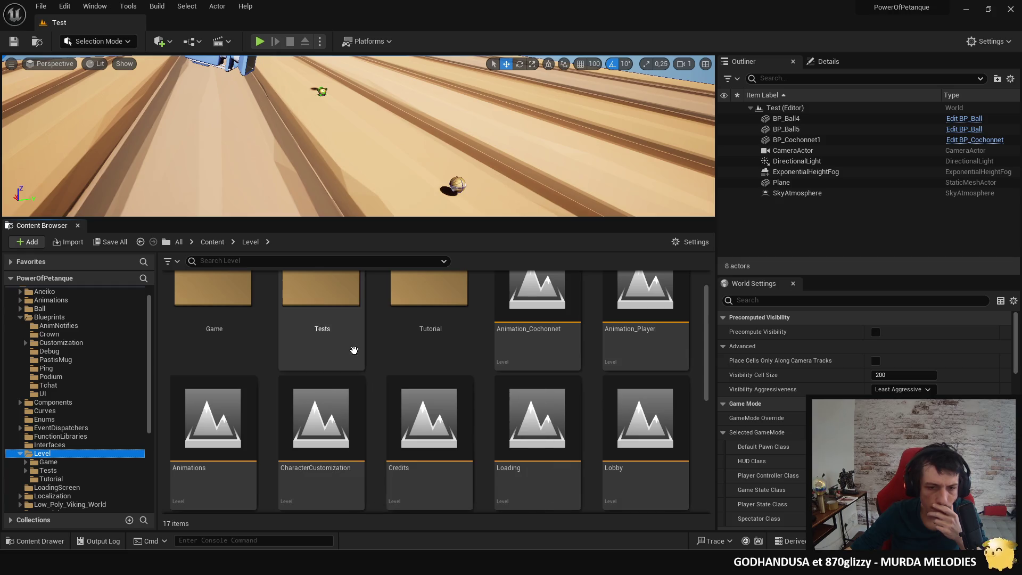
scroll(495, 354, "down", 5)
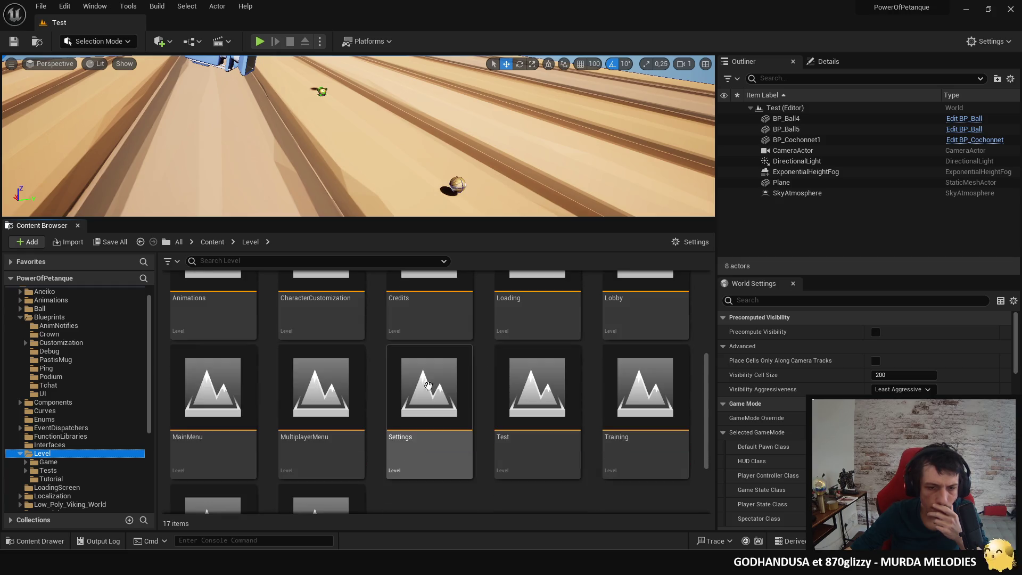
scroll(590, 434, "down", 2)
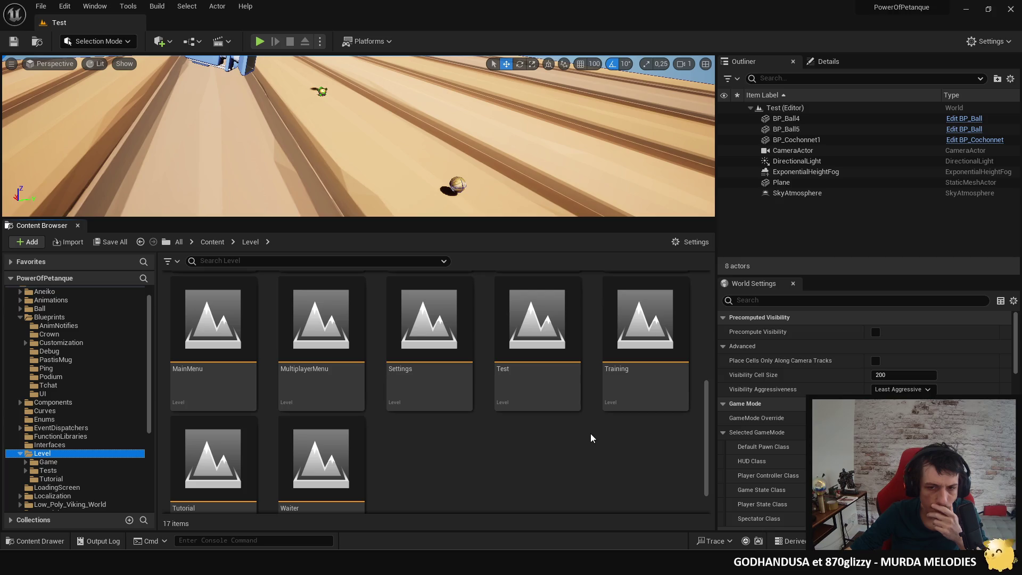
scroll(587, 428, "down", 1)
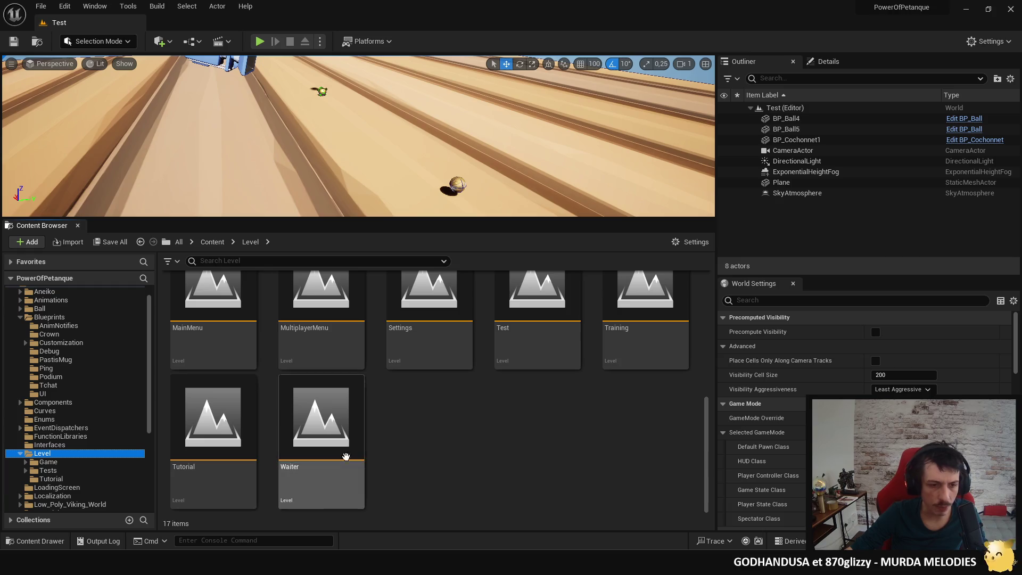
scroll(485, 439, "up", 6)
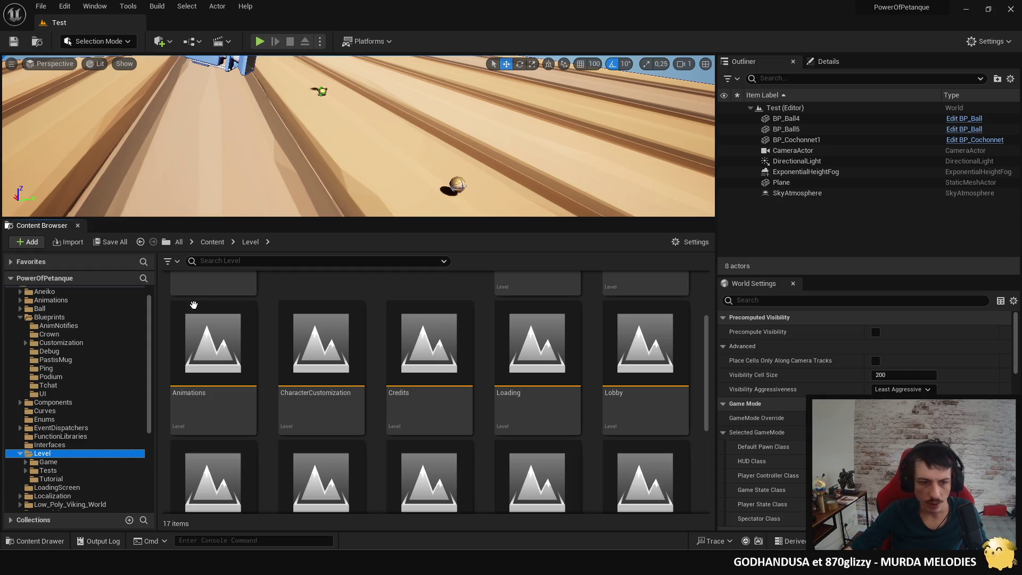
scroll(126, 345, "up", 2)
left_click(48, 301)
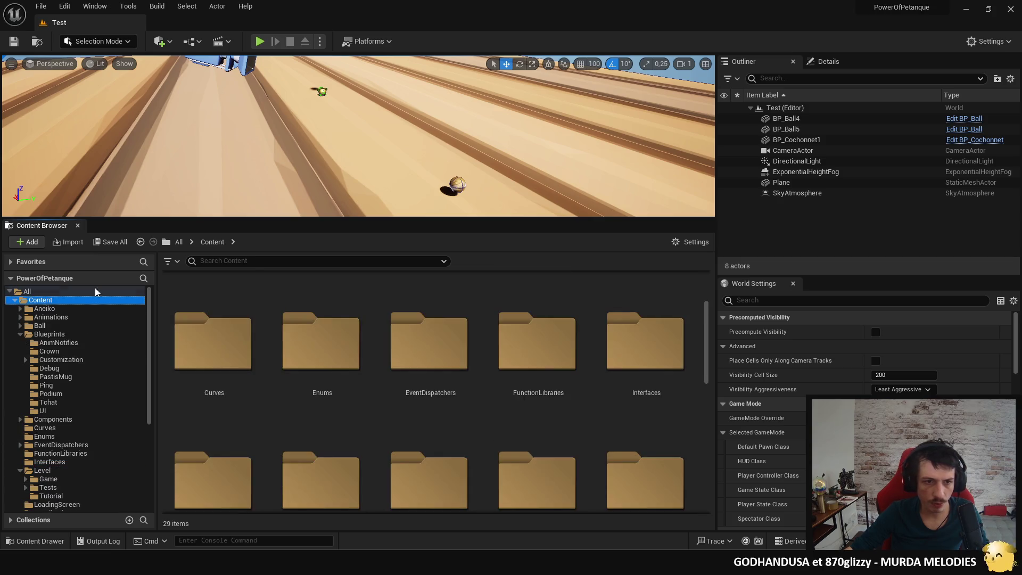
Step: Filter the Content folder's assets to show only Level maps
left_click(167, 261)
mouse_move(237, 360)
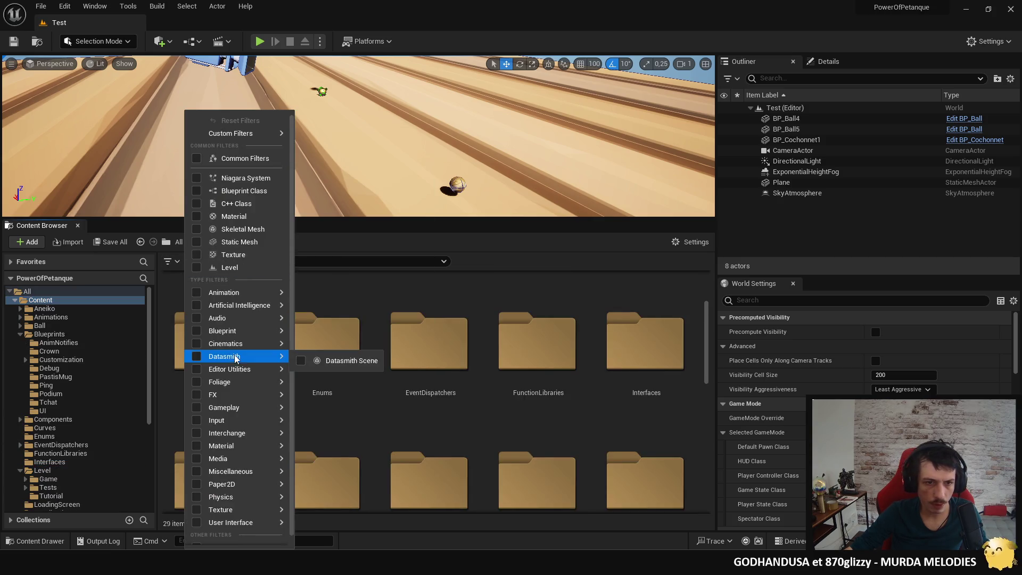
mouse_move(200, 425)
mouse_move(194, 398)
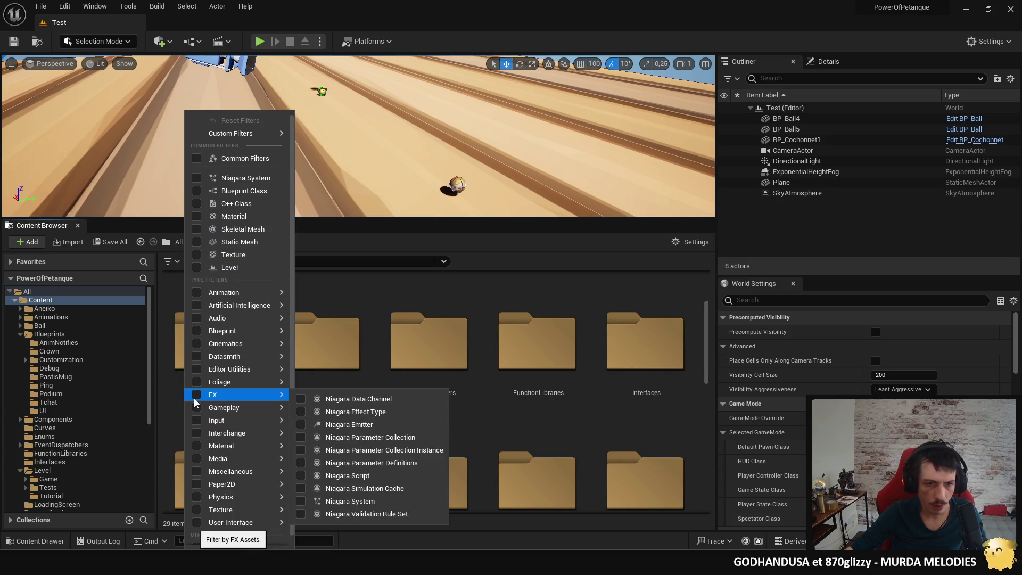
scroll(214, 399, "down", 1)
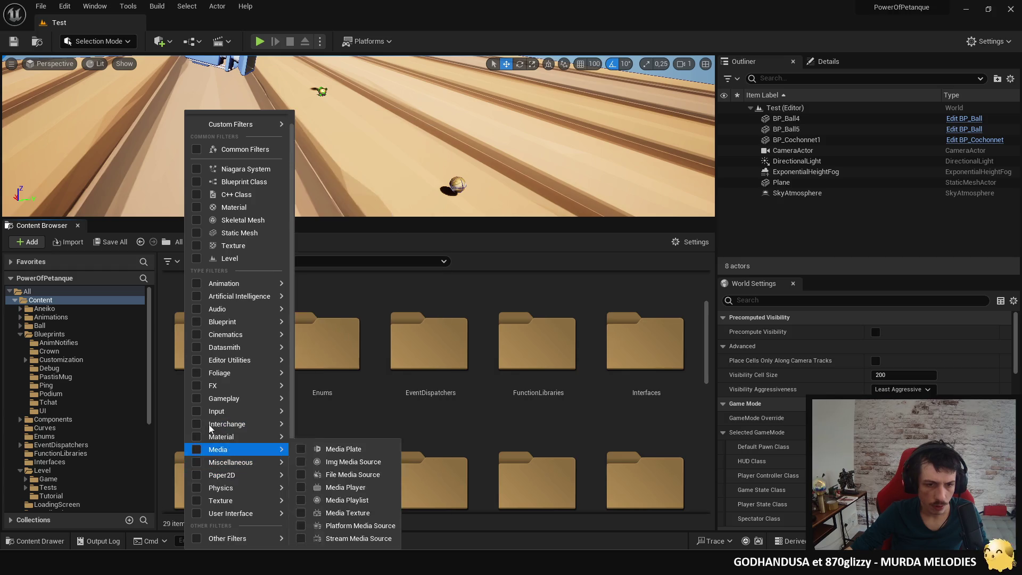
mouse_move(227, 404)
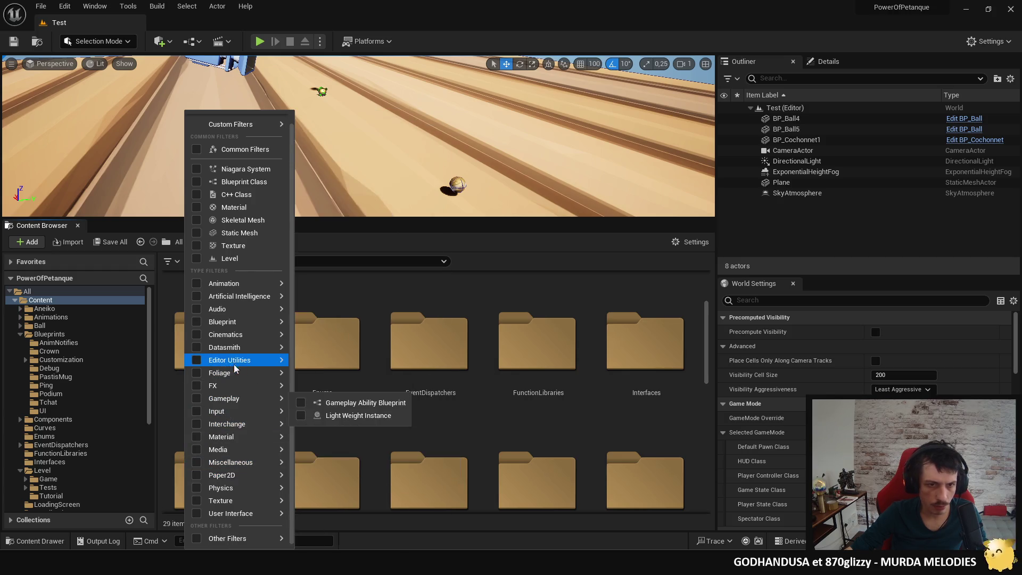
scroll(237, 139, "up", 1)
mouse_move(238, 134)
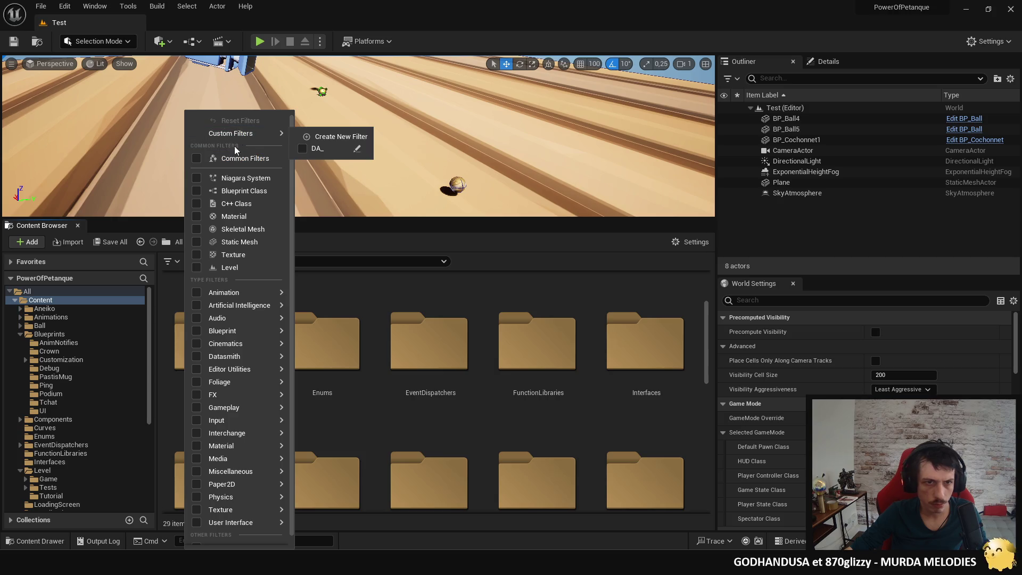
left_click(194, 268)
left_click(589, 244)
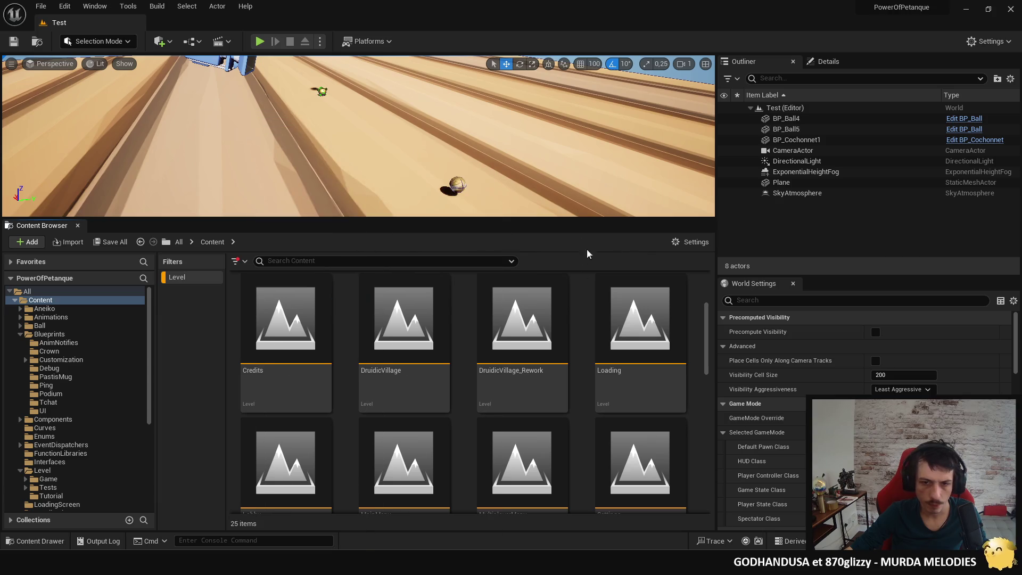
Step: Scroll through the 25 level maps and back up to the CharacterCustomization tile
scroll(639, 330, "down", 1)
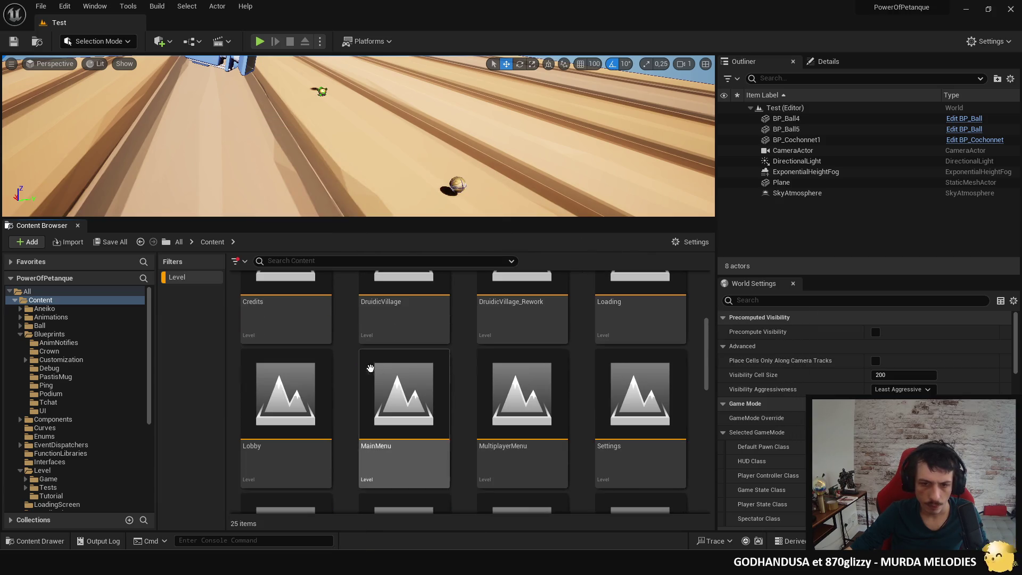
scroll(586, 399, "down", 3)
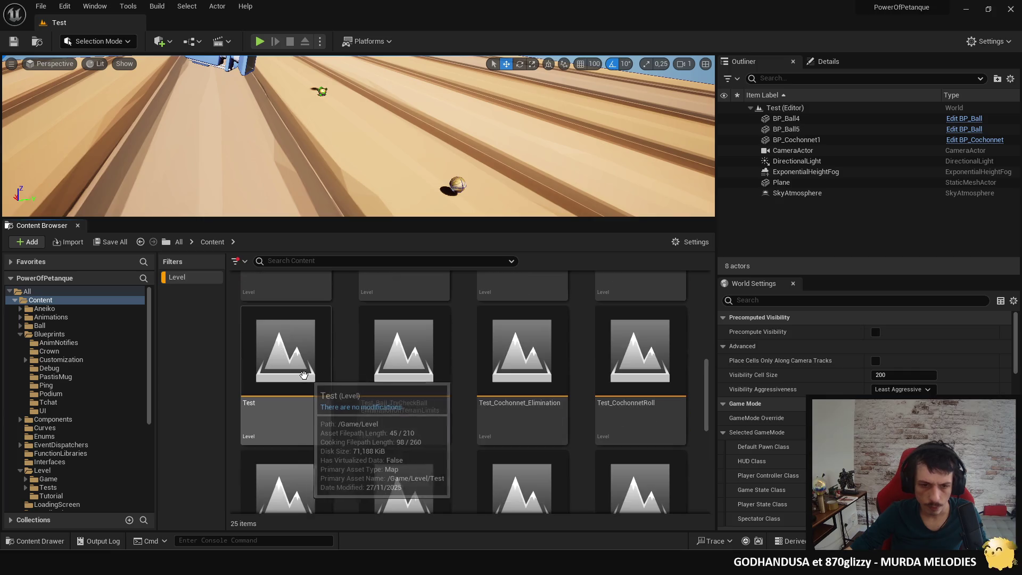
scroll(654, 402, "down", 2)
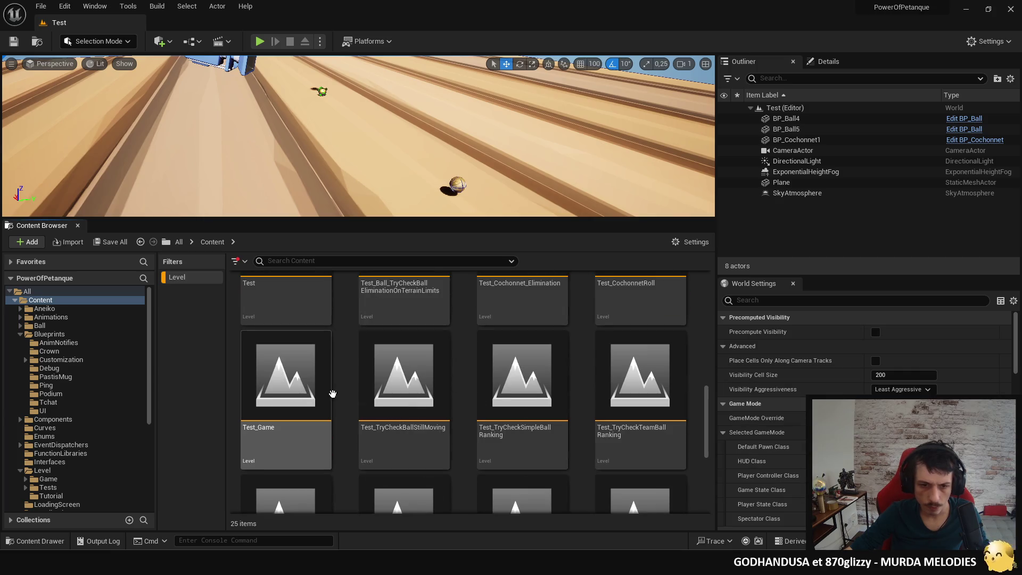
scroll(653, 400, "down", 3)
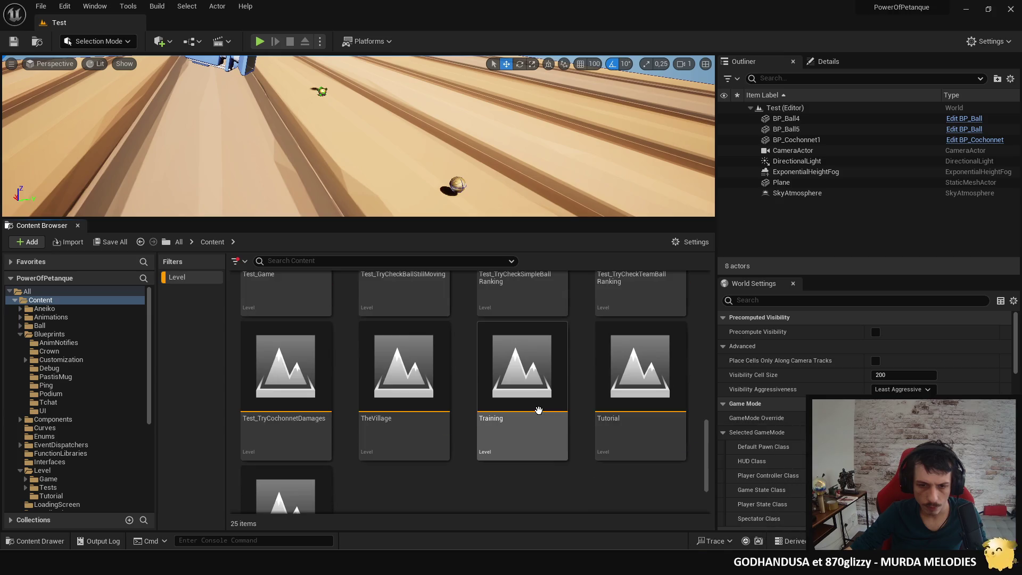
scroll(531, 410, "down", 1)
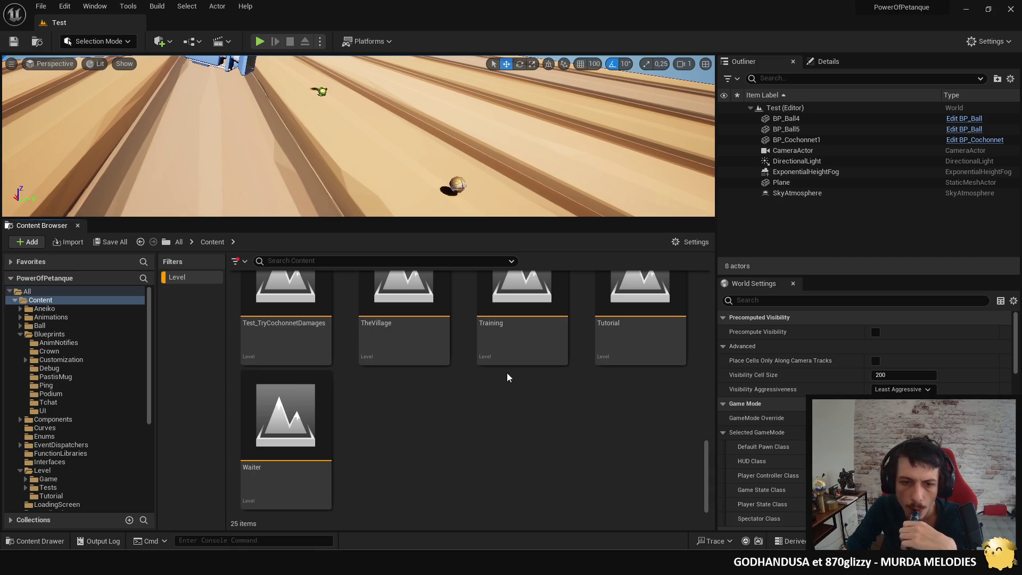
scroll(511, 383, "up", 2)
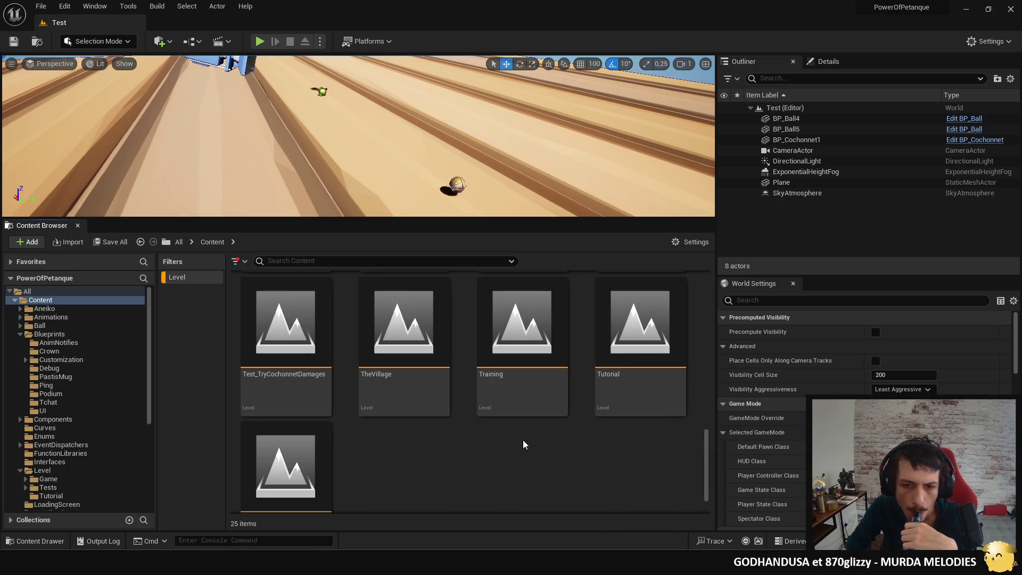
scroll(522, 442, "up", 2)
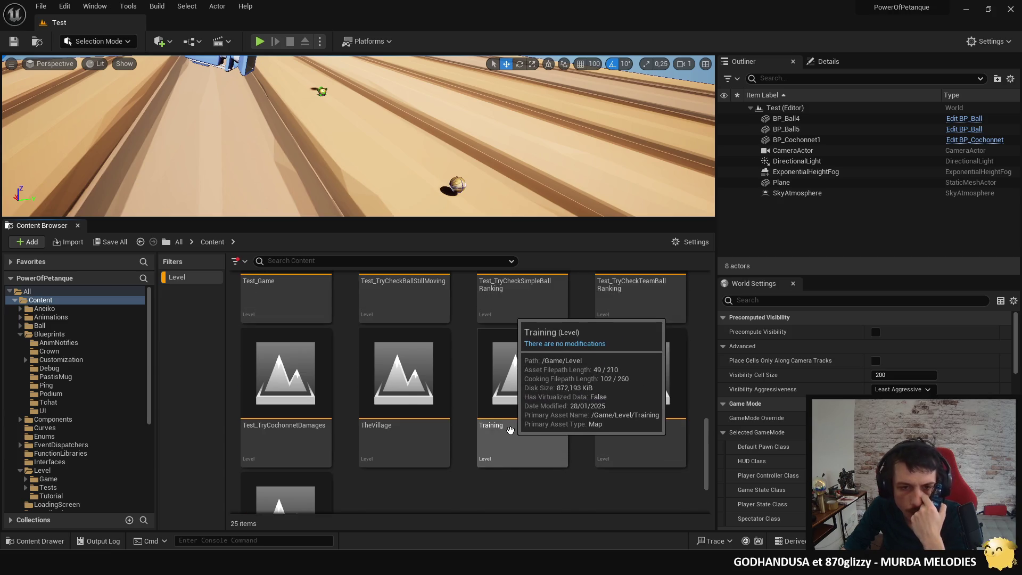
scroll(510, 430, "up", 4)
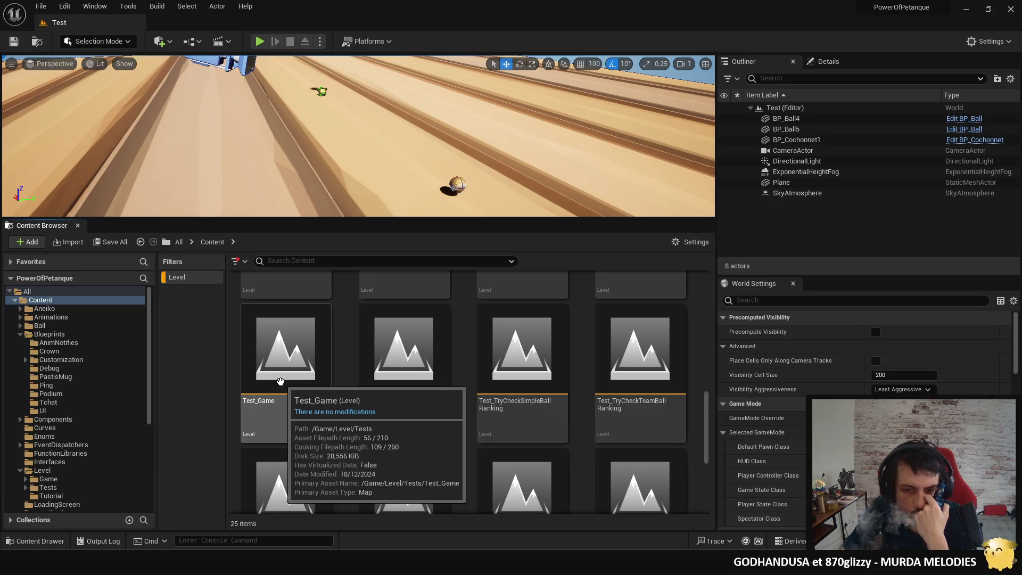
scroll(535, 407, "up", 2)
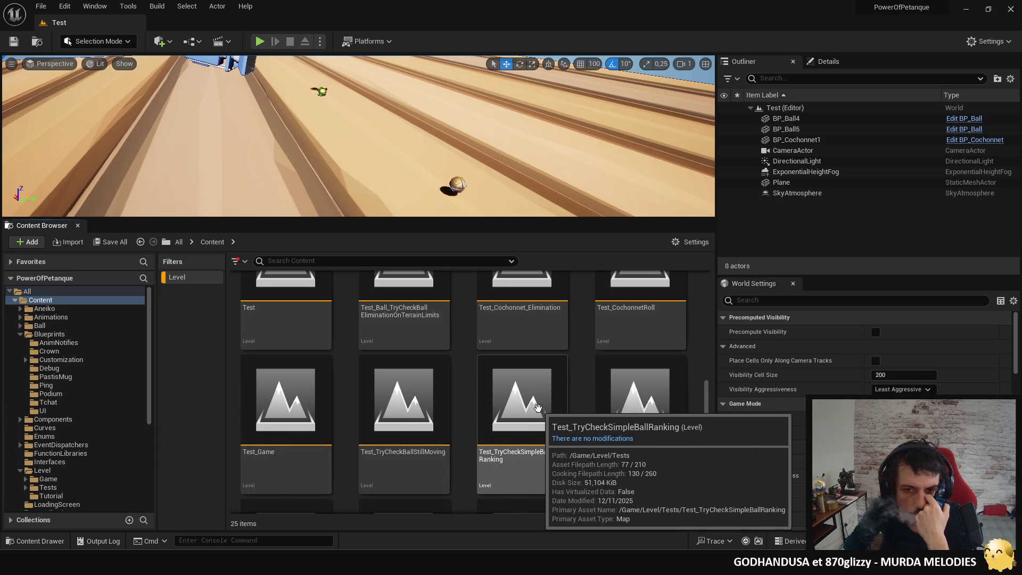
scroll(537, 408, "up", 6)
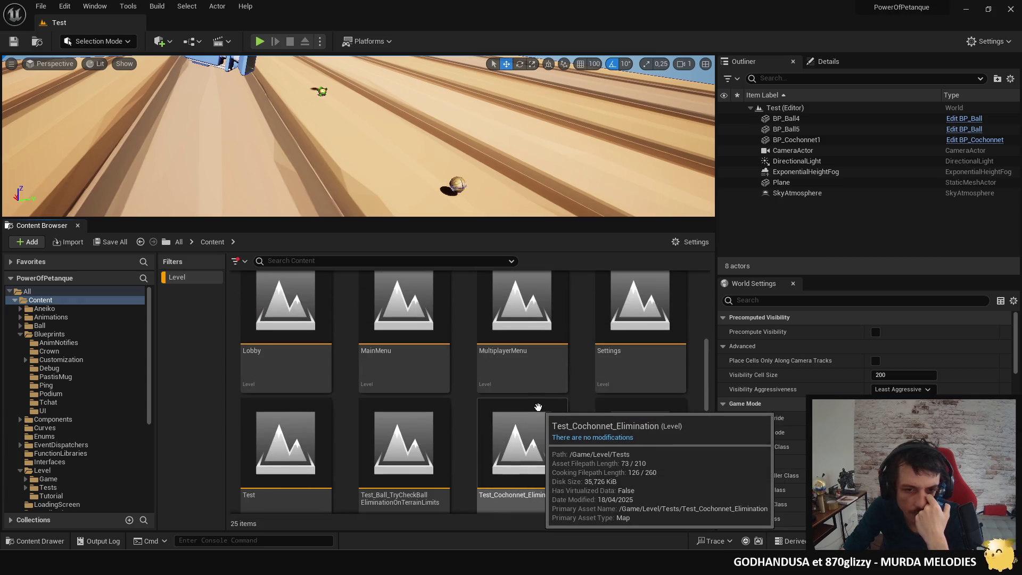
scroll(538, 408, "up", 4)
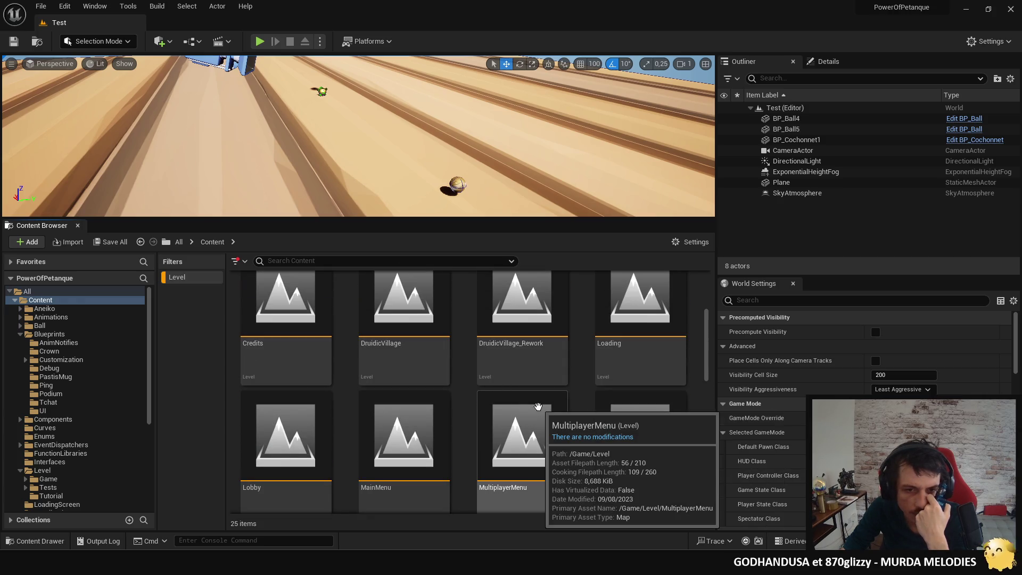
scroll(485, 427, "up", 1)
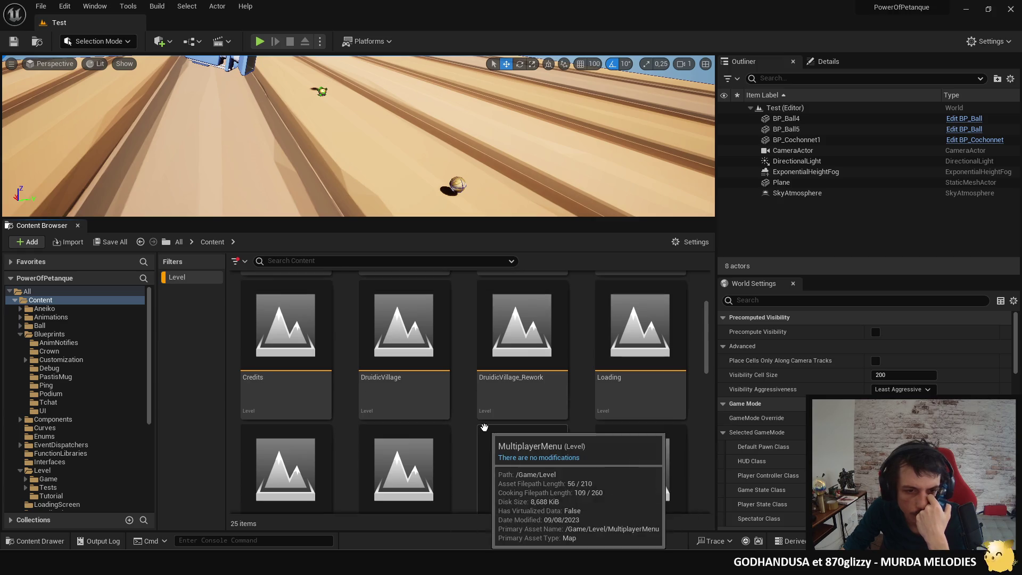
scroll(485, 427, "up", 3)
scroll(485, 427, "up", 1)
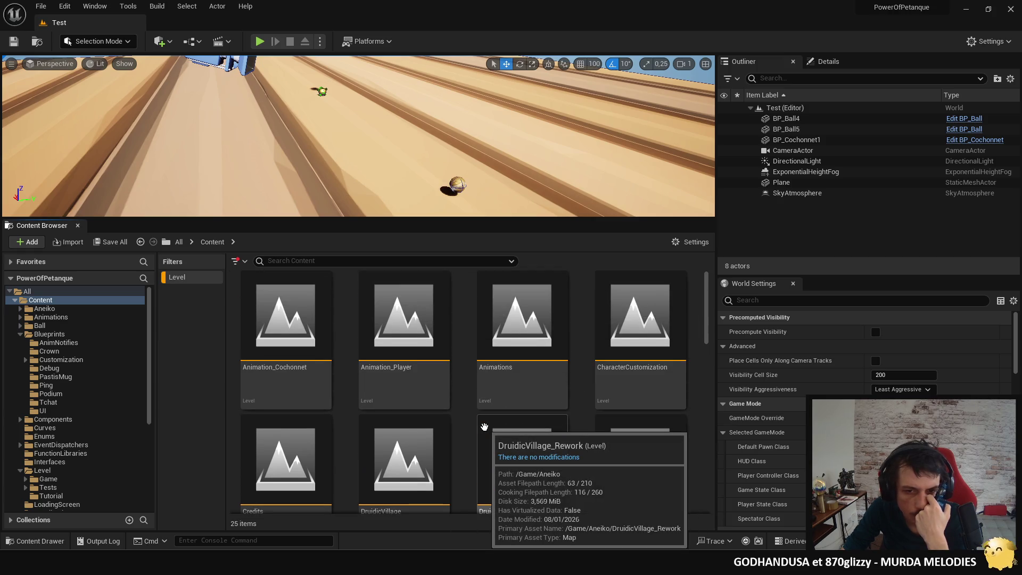
Step: Load CharacterCustomization and pull the camera back from the cylinder, then open the MainMenu level
double_click(643, 390)
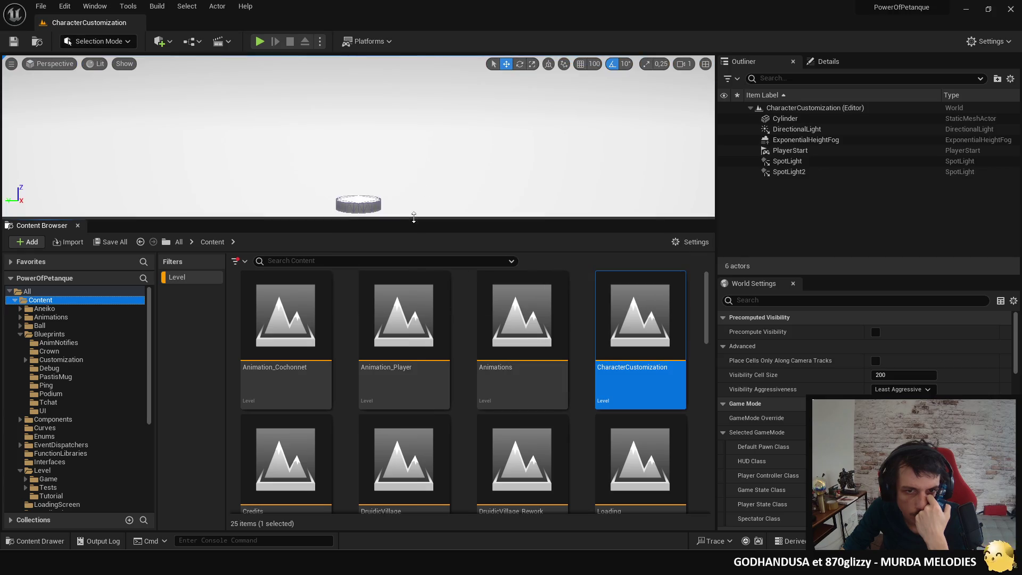
mouse_move(412, 213)
left_mouse_down()
mouse_move(417, 168)
mouse_move(423, 181)
left_mouse_up()
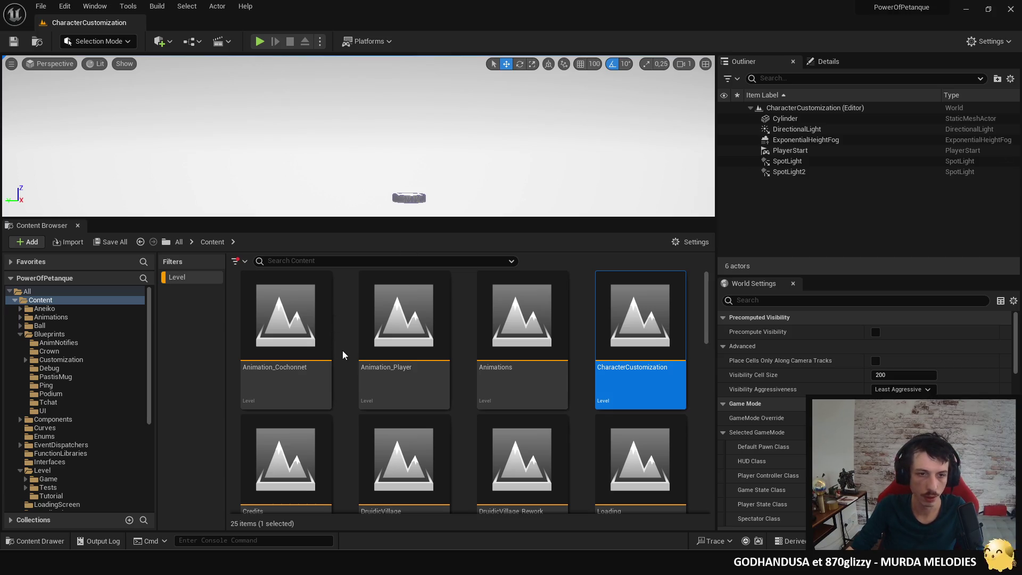
left_click(425, 339)
scroll(428, 341, "down", 3)
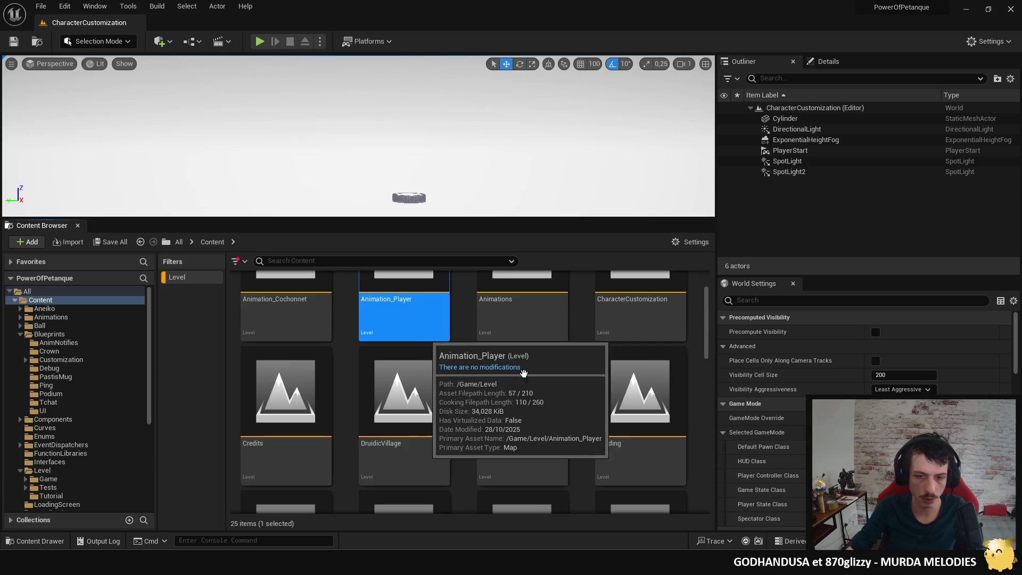
scroll(629, 384, "down", 2)
left_click(448, 384)
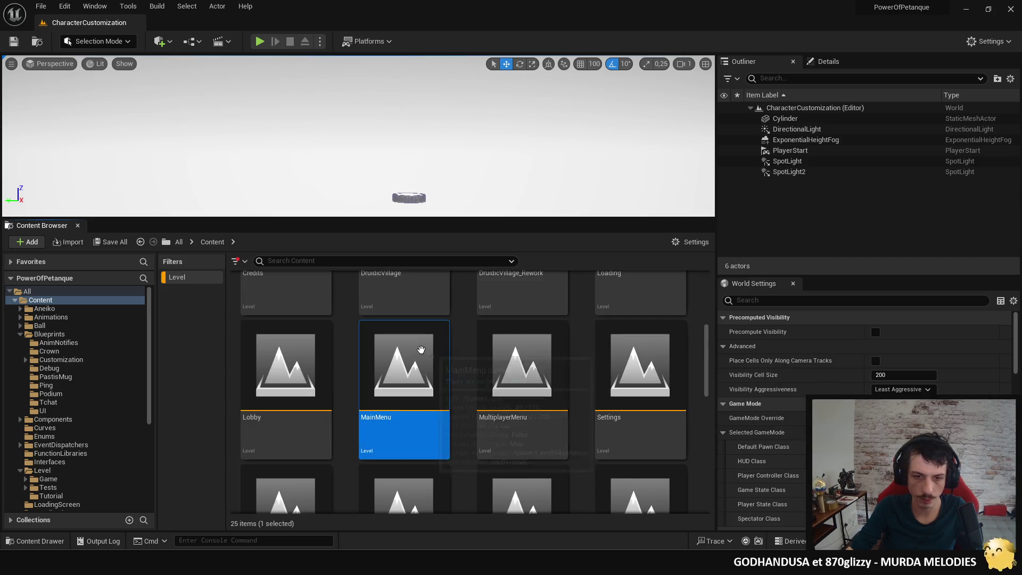
double_click(447, 384)
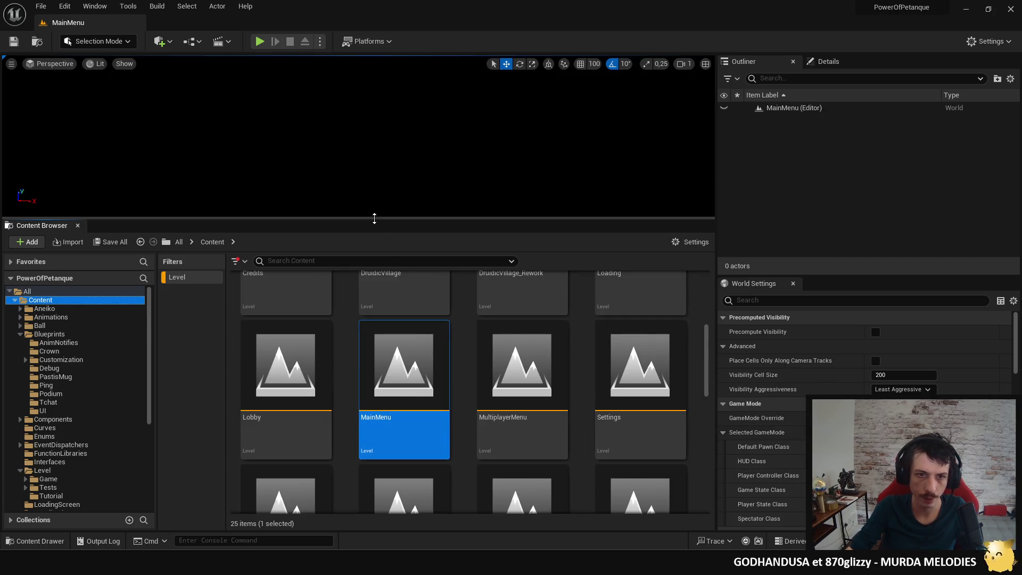
Step: Drag the splitter down to give the MainMenu 3D viewport more vertical room
left_click_drag(375, 220, 381, 275)
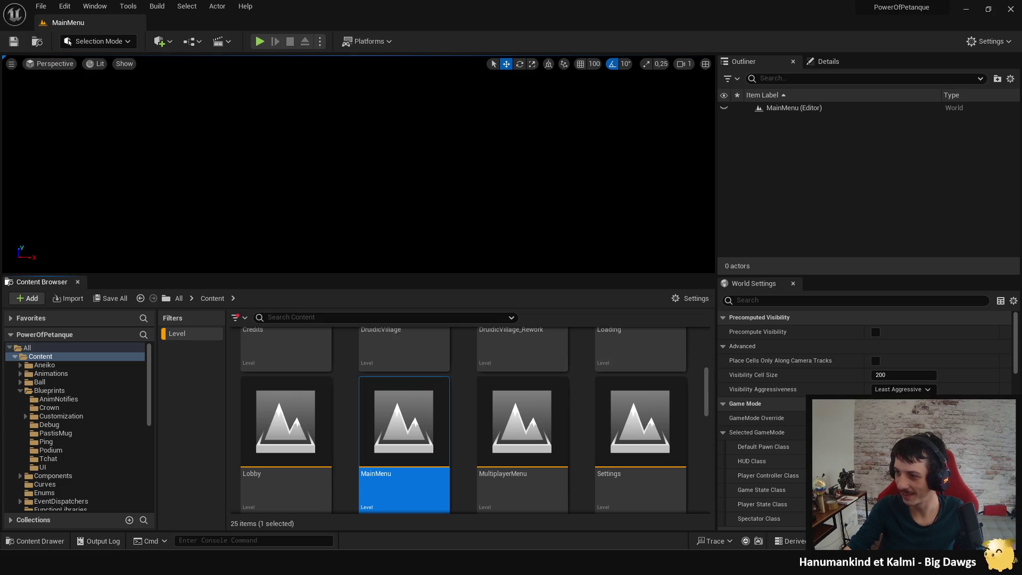
key("alt+Tab")
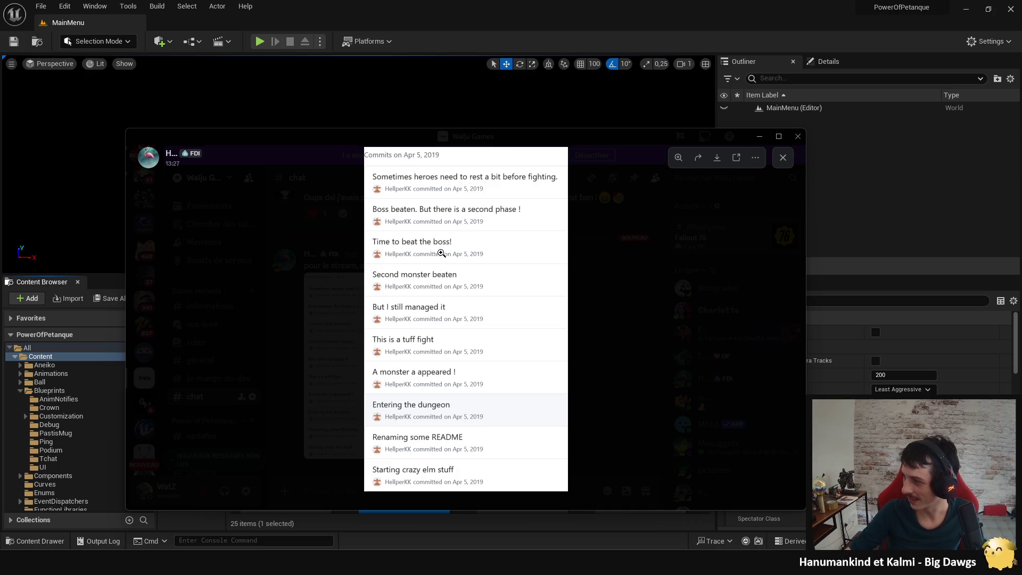
left_click(798, 137)
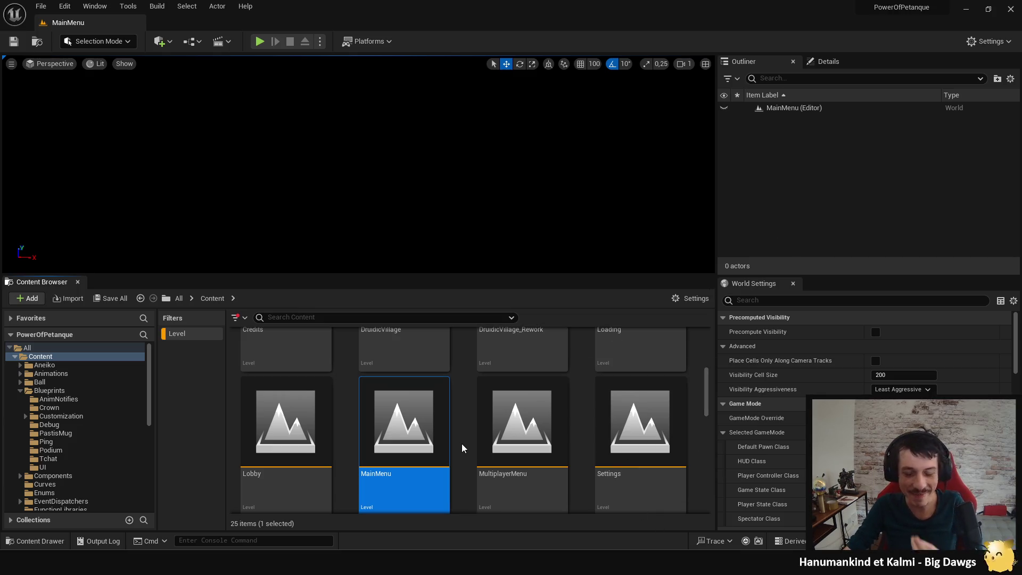
mouse_move(501, 472)
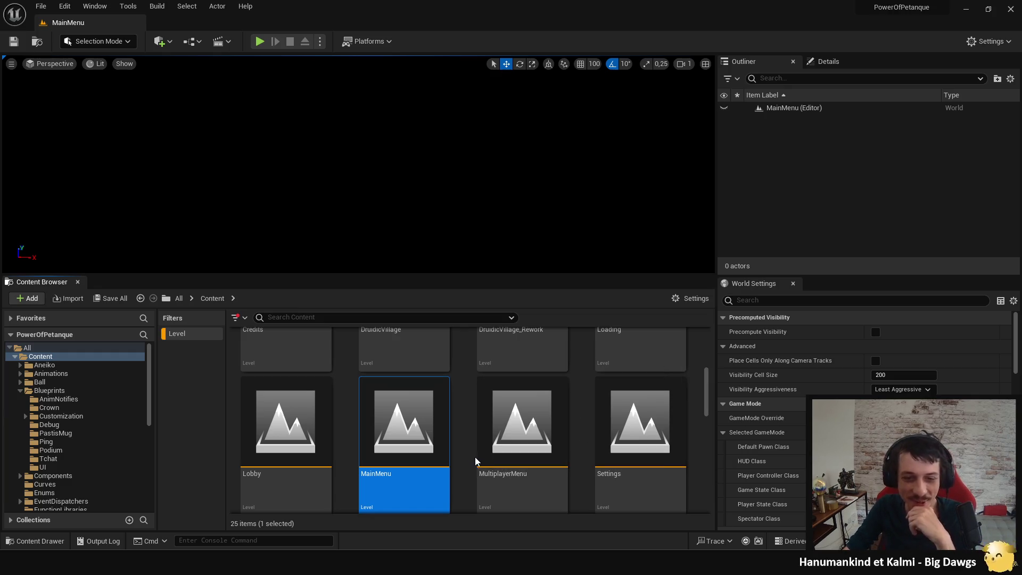
left_click(471, 454)
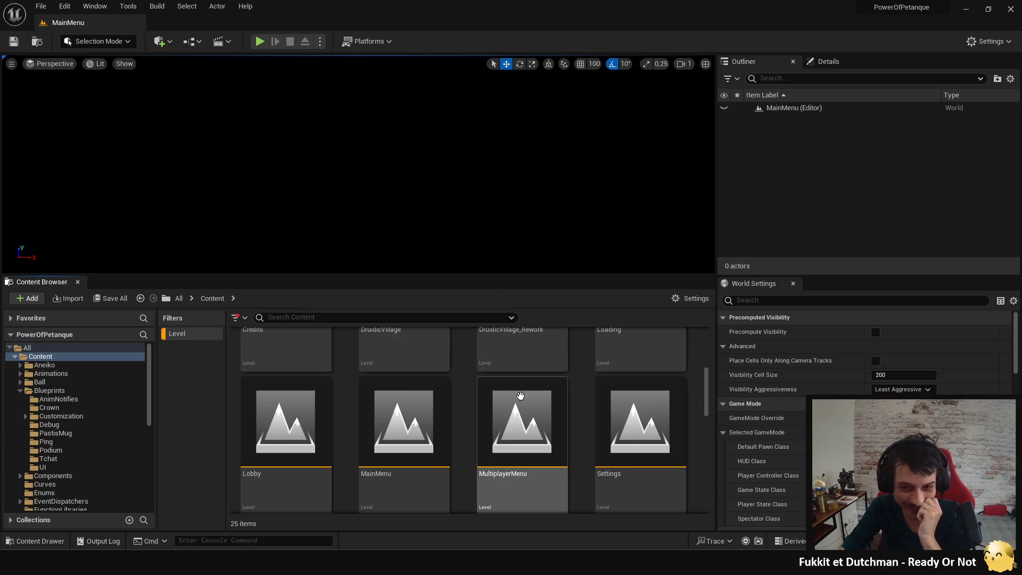
scroll(577, 414, "up", 1)
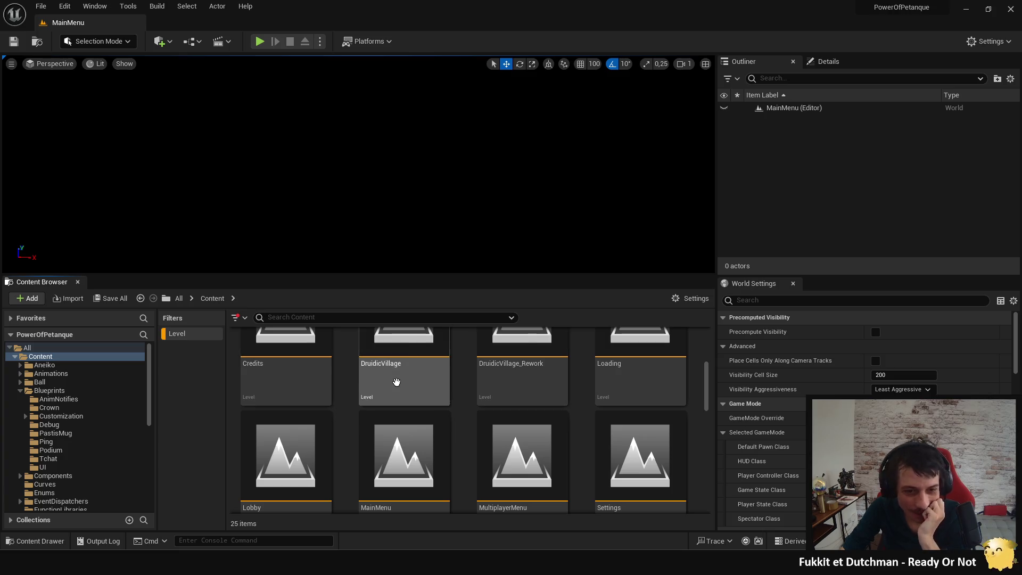
scroll(464, 406, "up", 5)
scroll(639, 431, "down", 1)
scroll(653, 427, "up", 2)
scroll(654, 428, "down", 6)
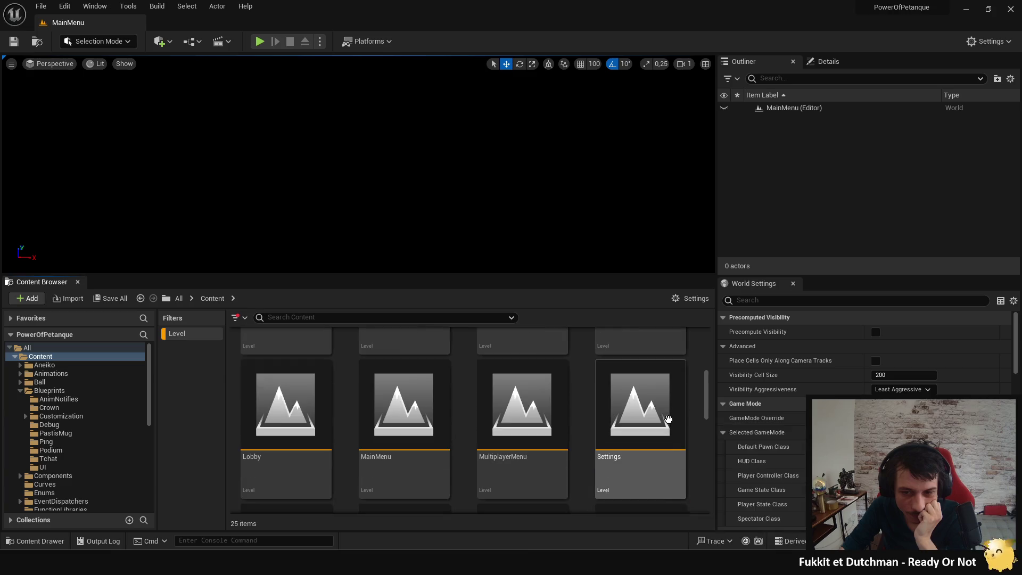
scroll(681, 417, "down", 5)
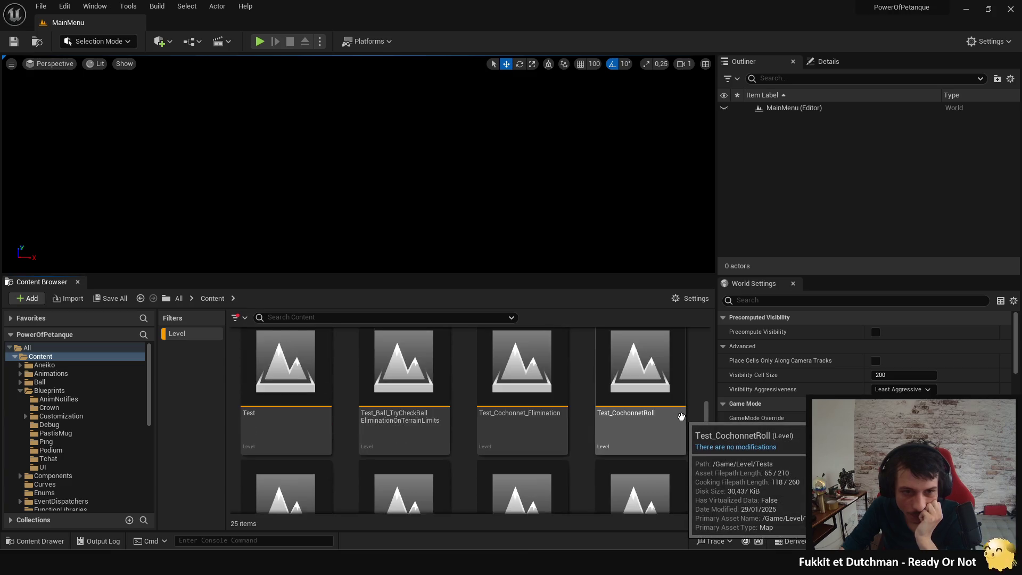
scroll(681, 417, "down", 2)
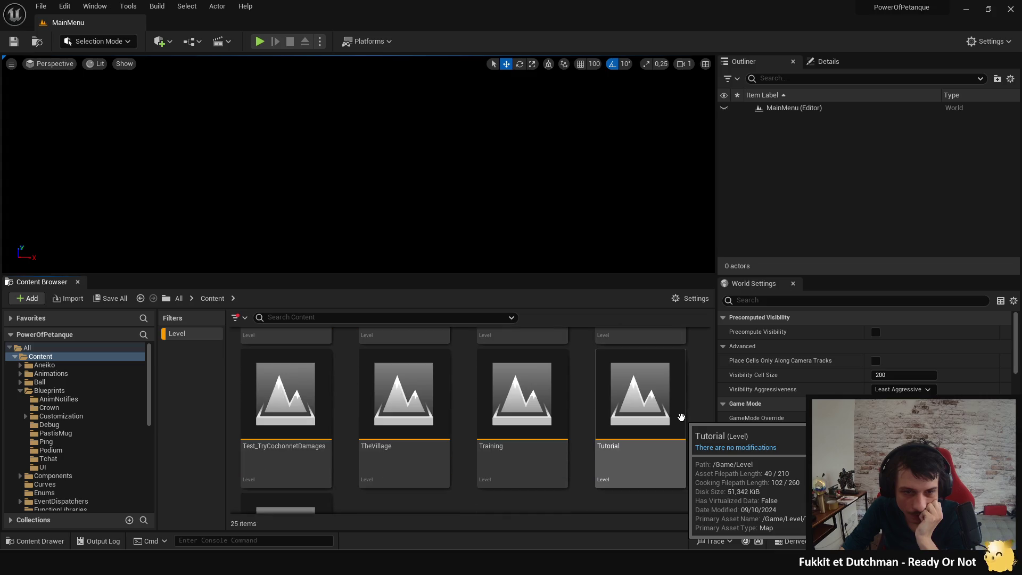
scroll(681, 418, "down", 2)
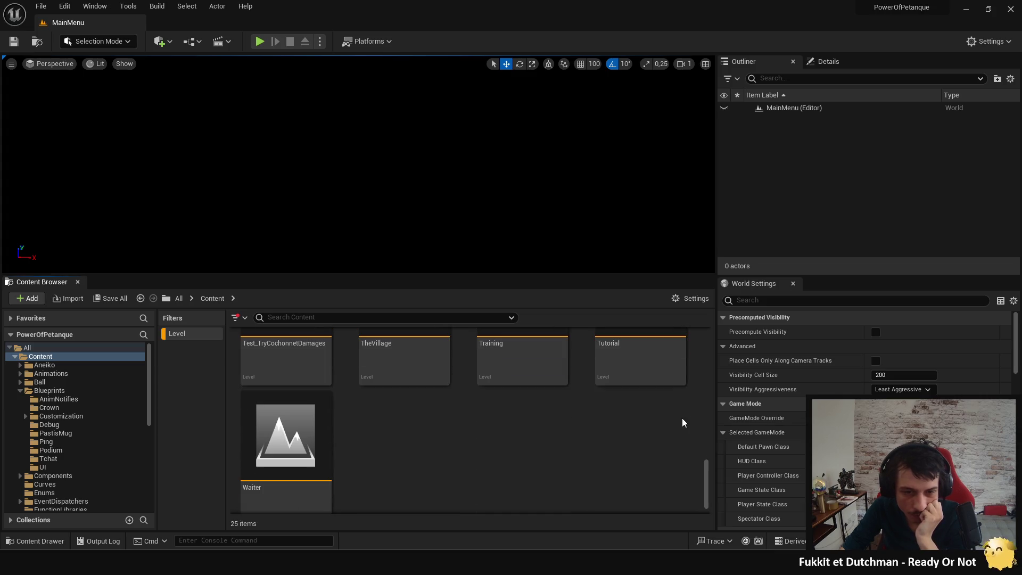
scroll(682, 417, "up", 2)
scroll(117, 405, "down", 5)
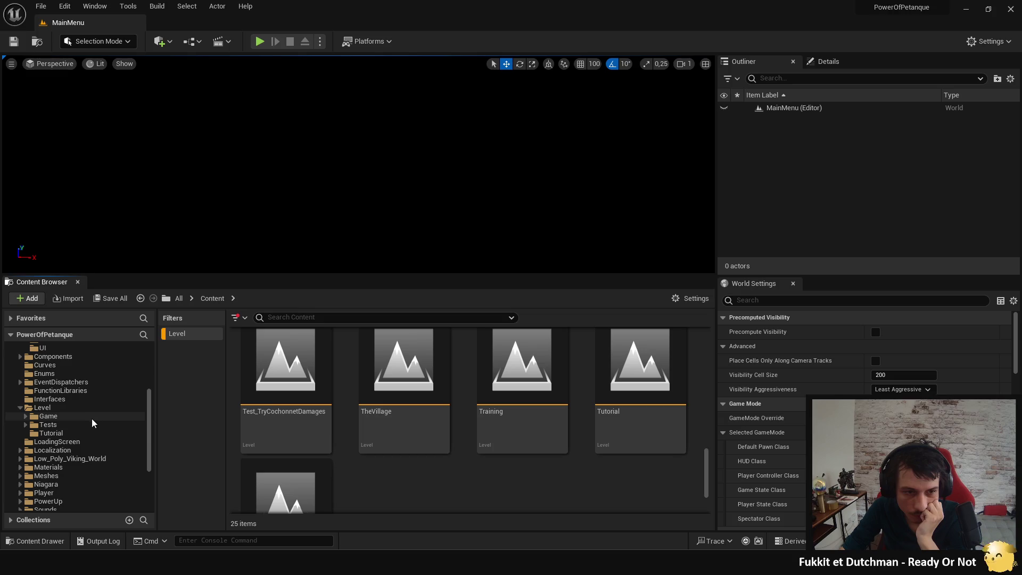
left_click(88, 410)
Step: Remove the level-assets-only filter and return to the top-level Content folder
scroll(404, 453, "up", 3)
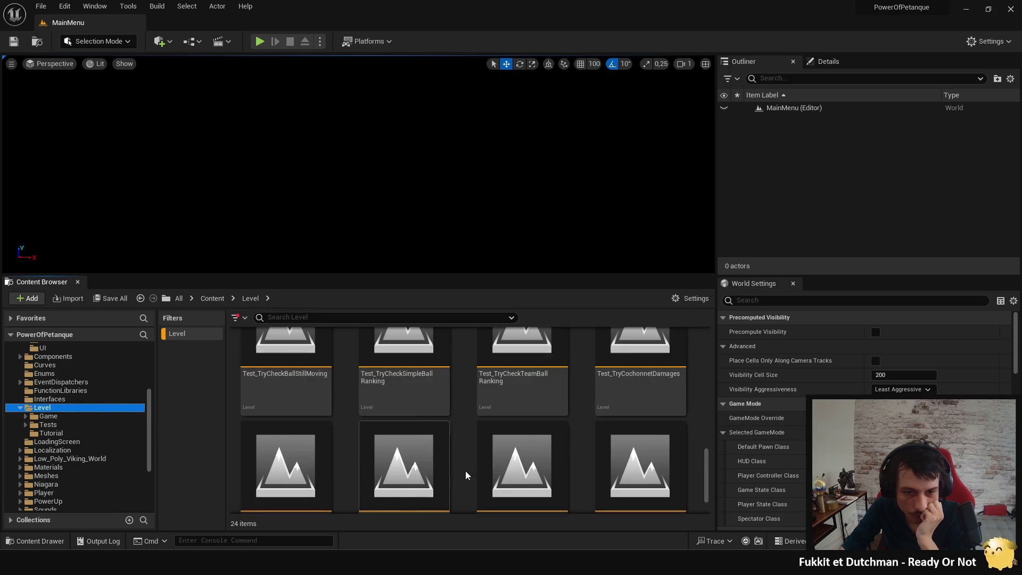
scroll(665, 476, "up", 1)
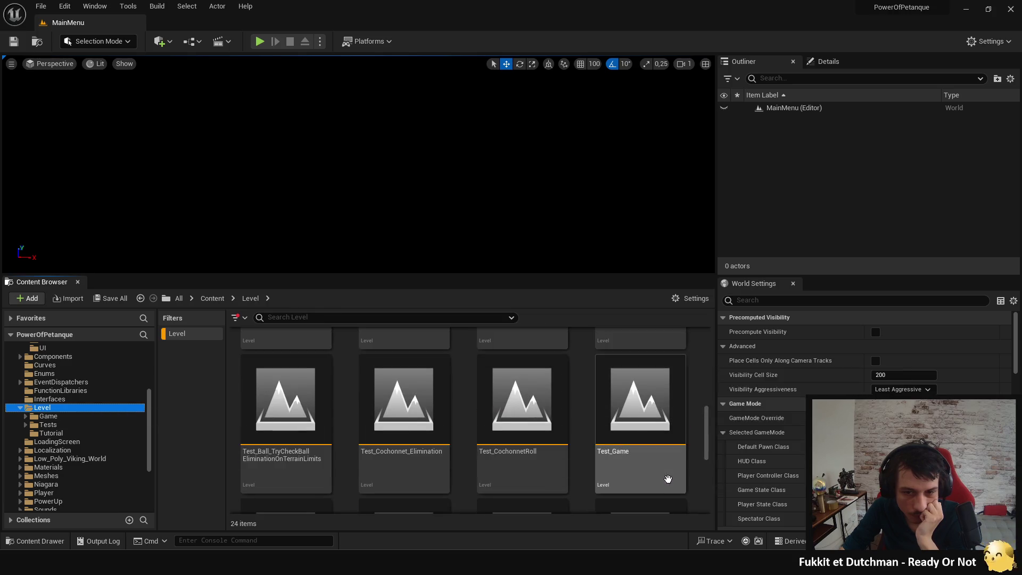
left_click(198, 339)
scroll(461, 449, "up", 2)
scroll(586, 458, "up", 3)
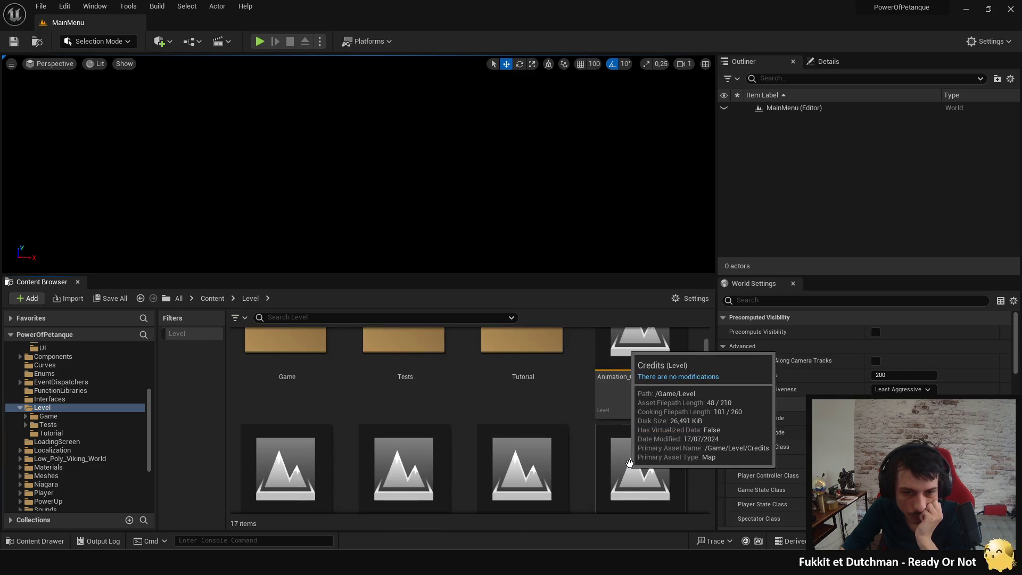
scroll(657, 420, "down", 2)
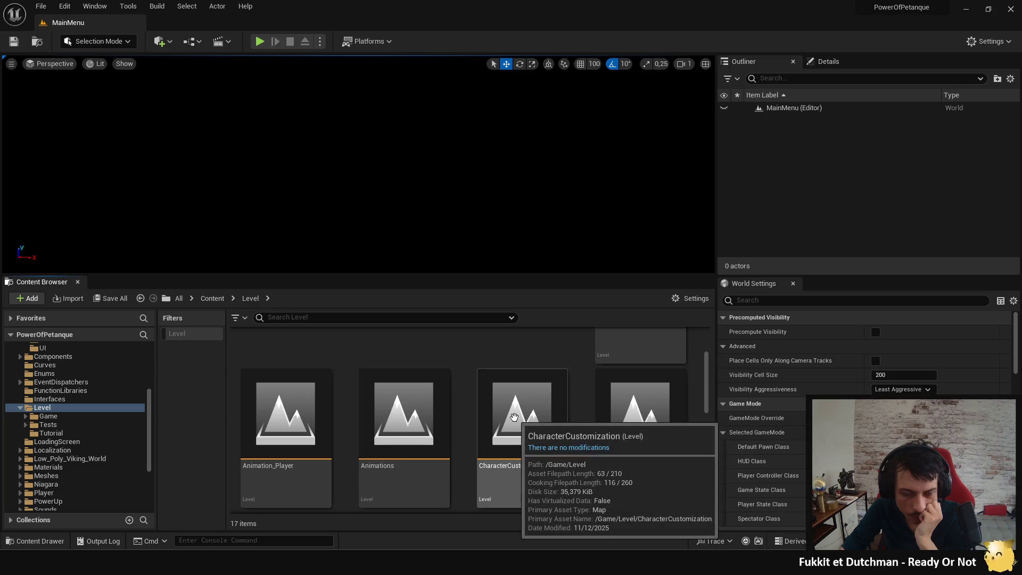
scroll(515, 417, "down", 3)
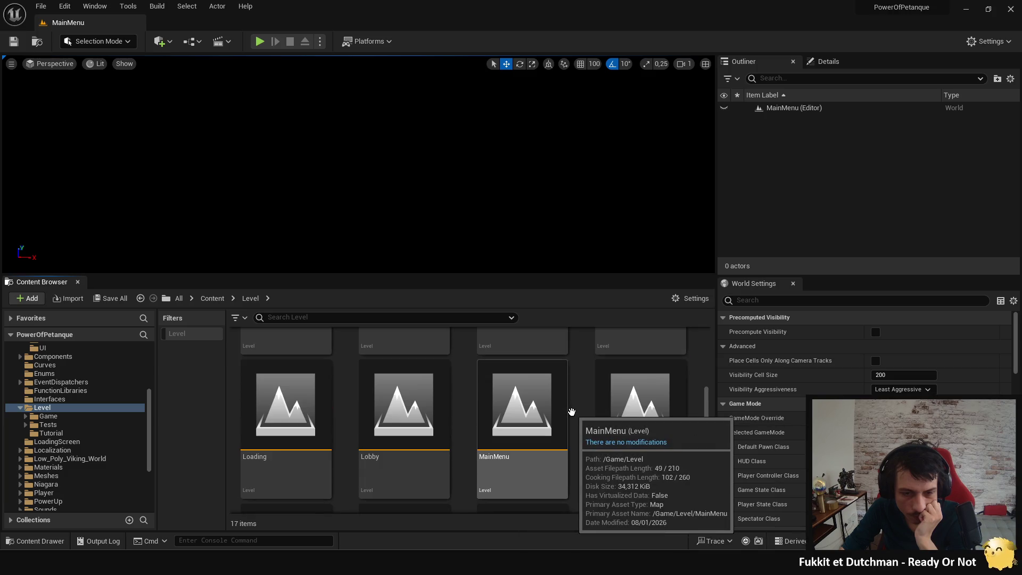
scroll(580, 415, "down", 4)
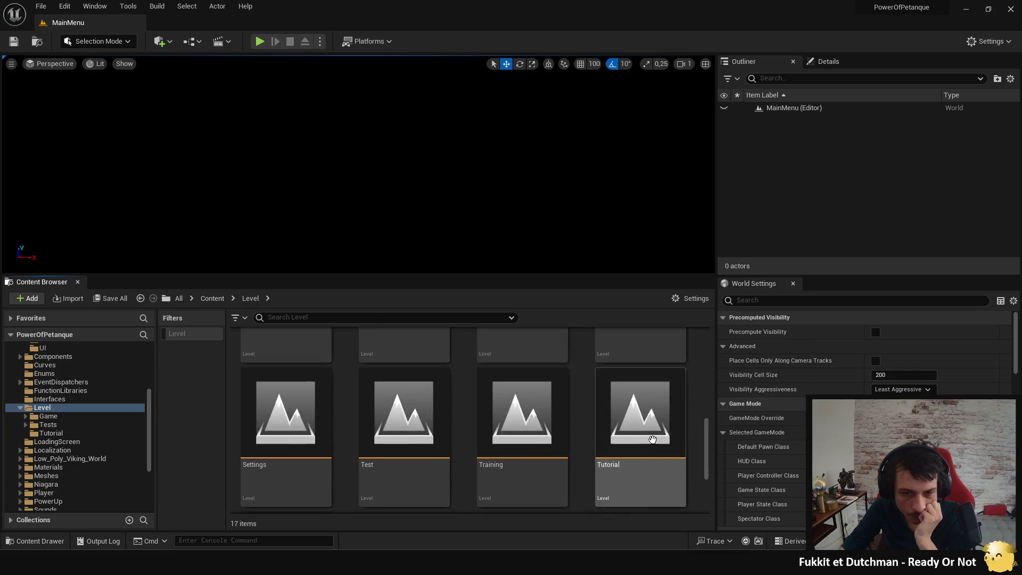
scroll(651, 436, "up", 6)
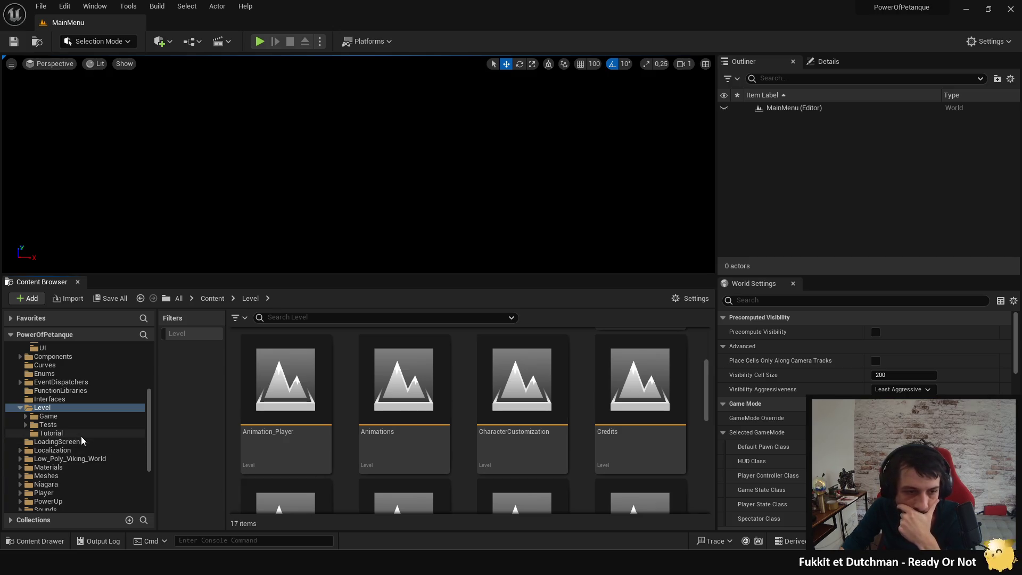
scroll(81, 436, "down", 4)
scroll(104, 426, "up", 8)
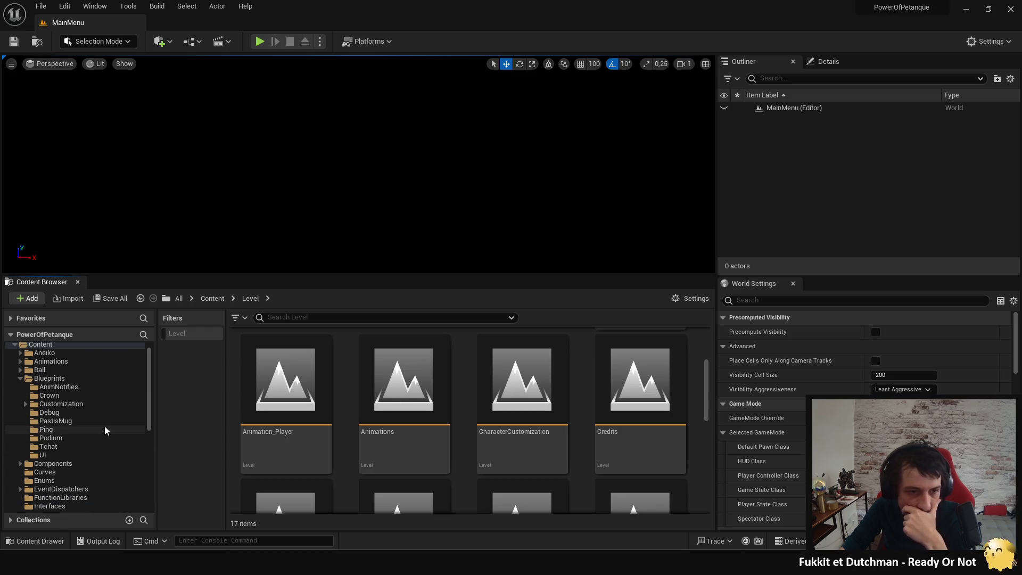
left_click(56, 344)
Step: Open the Blueprints > Customization folder in the folder tree
scroll(464, 432, "down", 10)
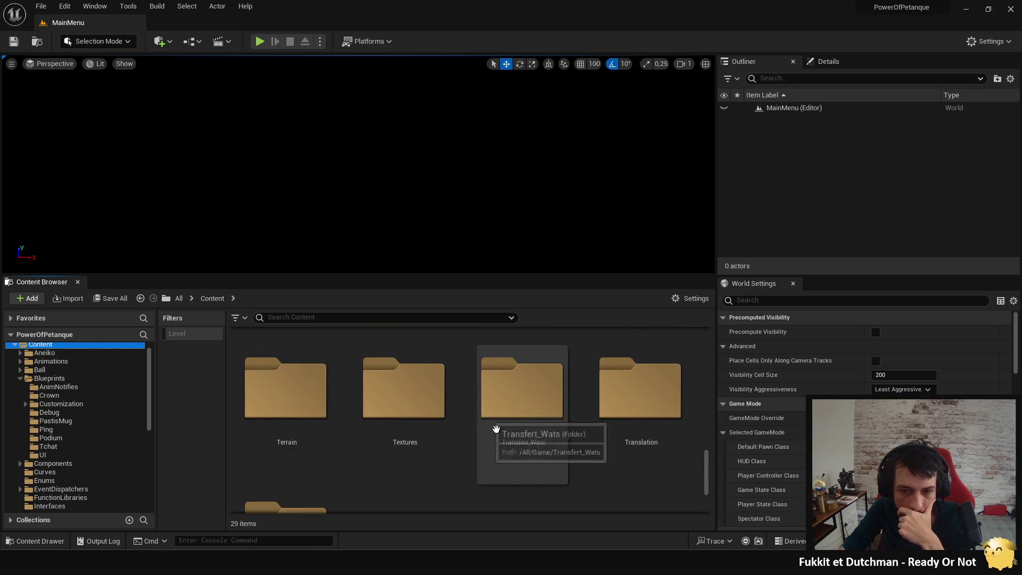
scroll(582, 495, "up", 1)
scroll(582, 494, "up", 1)
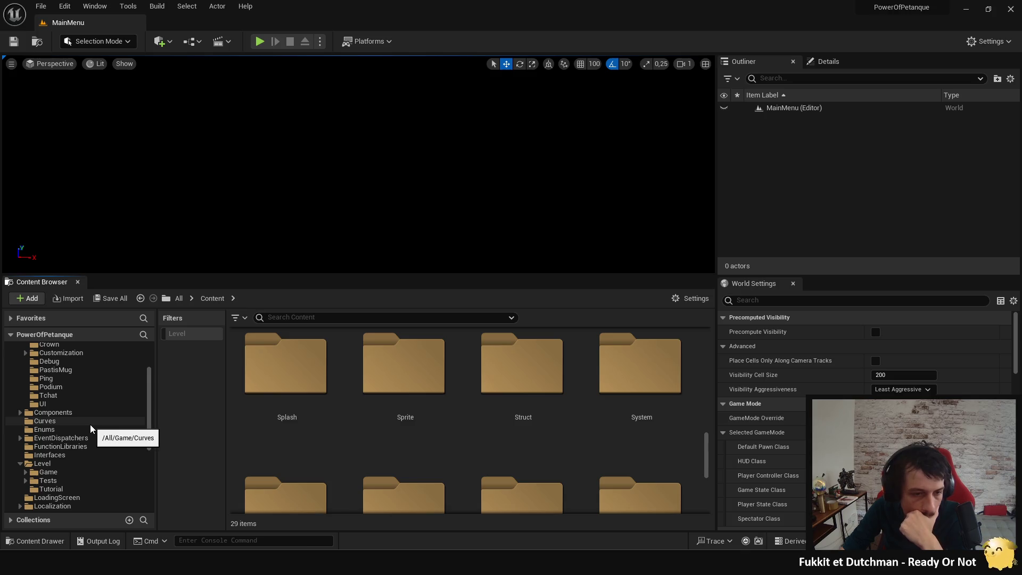
scroll(91, 424, "down", 4)
scroll(78, 448, "down", 6)
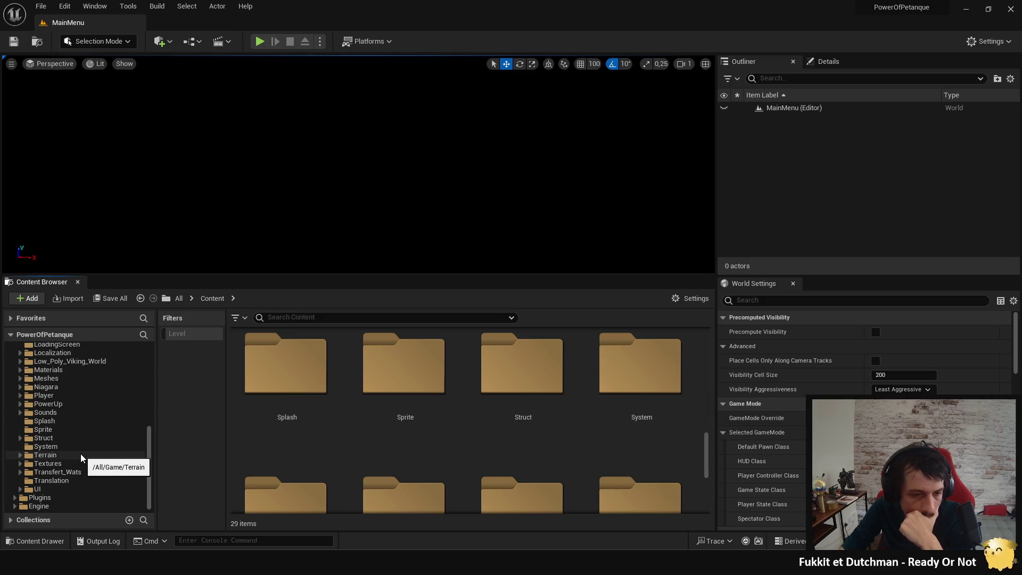
scroll(80, 458, "up", 2)
scroll(81, 457, "up", 8)
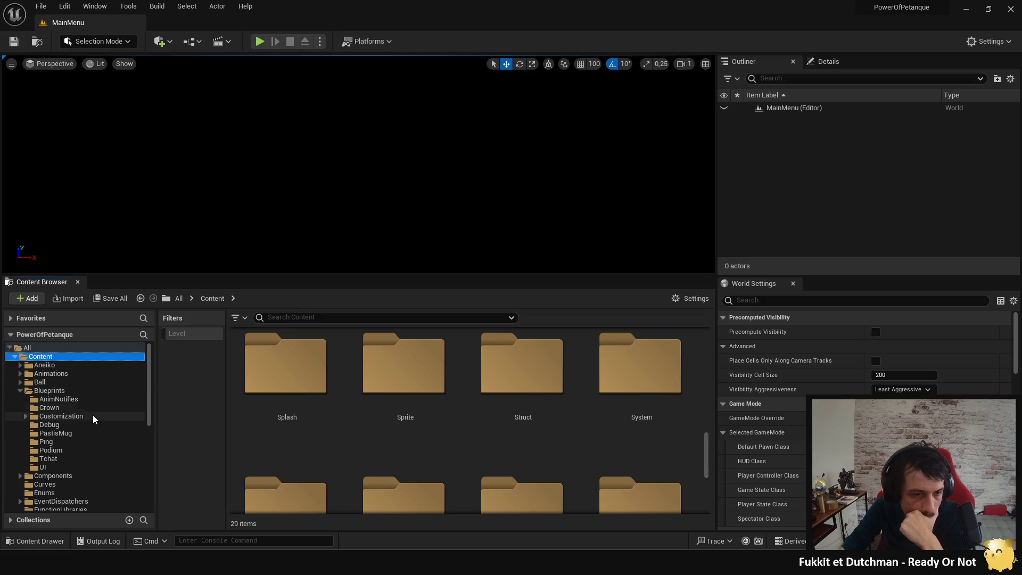
left_click(92, 415)
Step: Open the Level folder, listing 17 items including Game, Tests and Tutorial
scroll(453, 447, "up", 3)
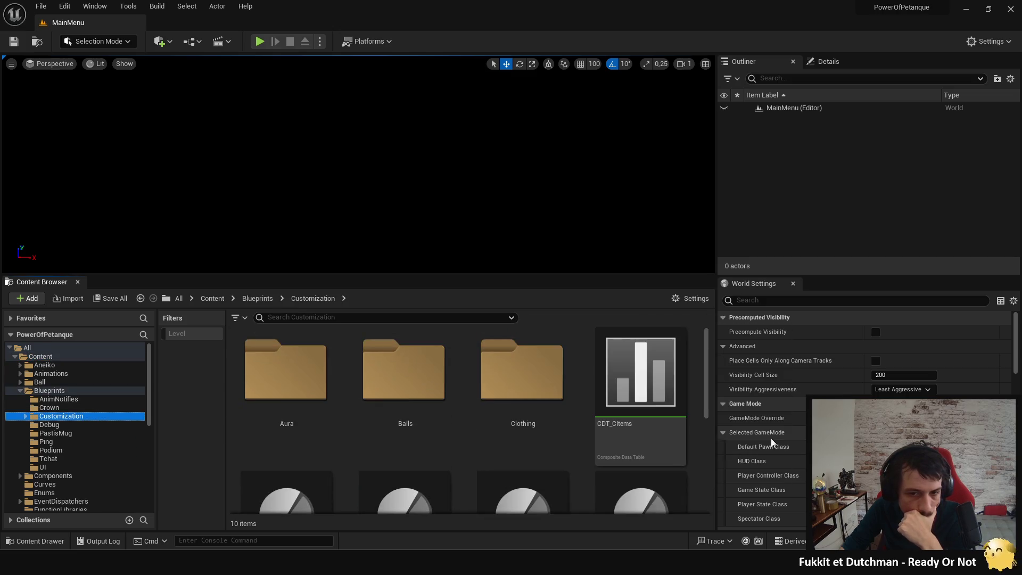
scroll(509, 441, "down", 4)
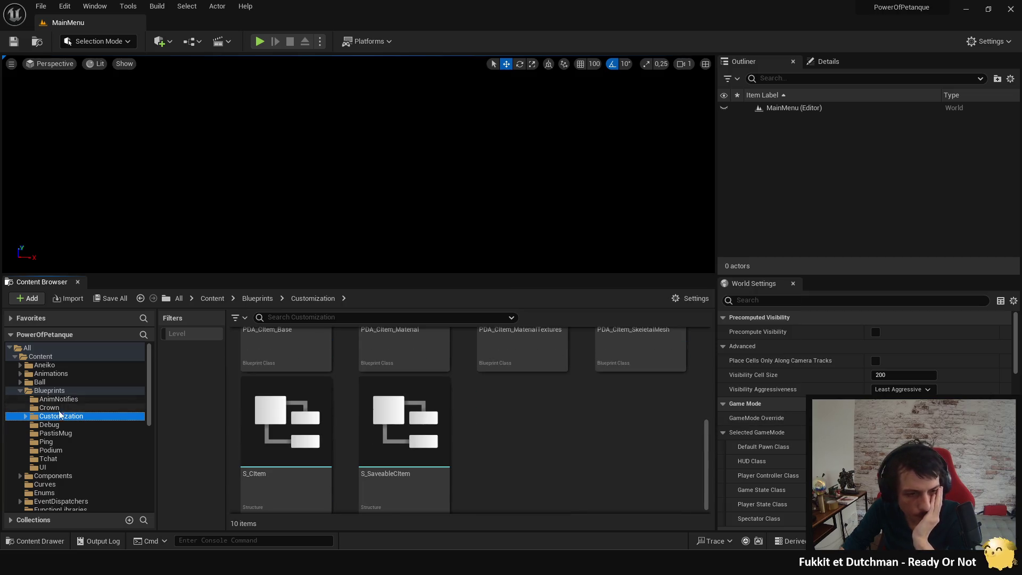
scroll(59, 445, "down", 2)
scroll(65, 459, "down", 2)
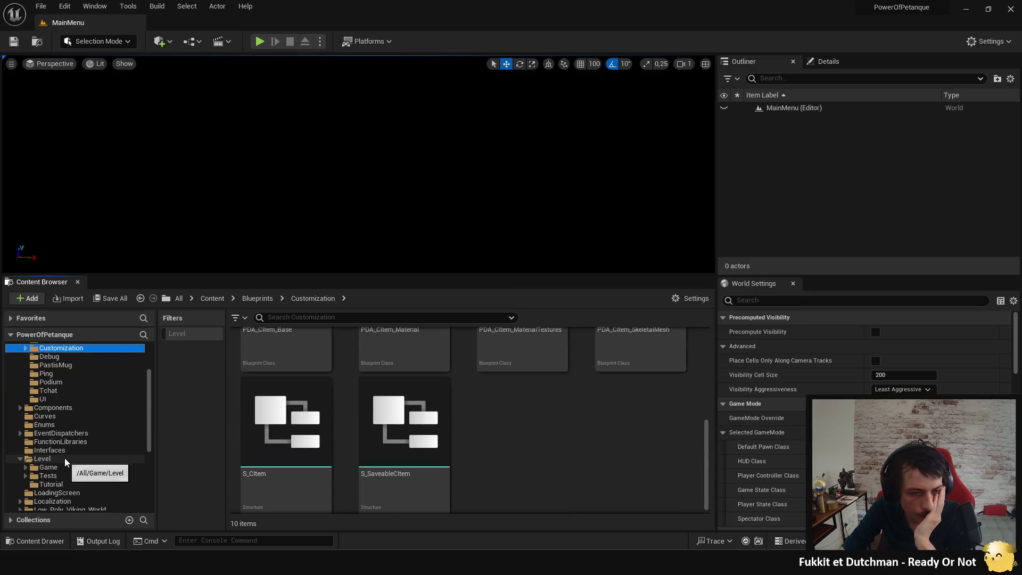
left_click(69, 459)
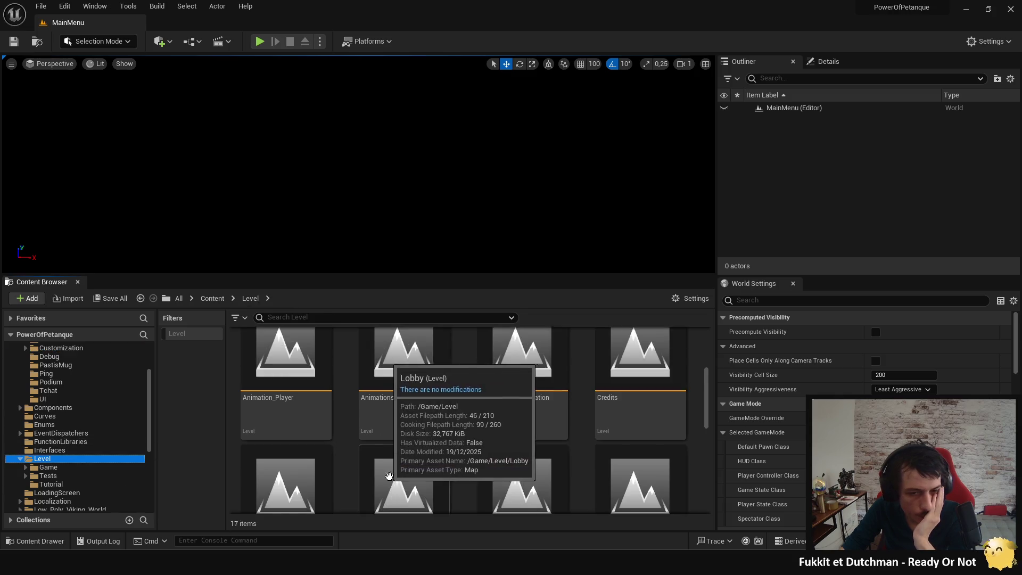
scroll(467, 488, "up", 2)
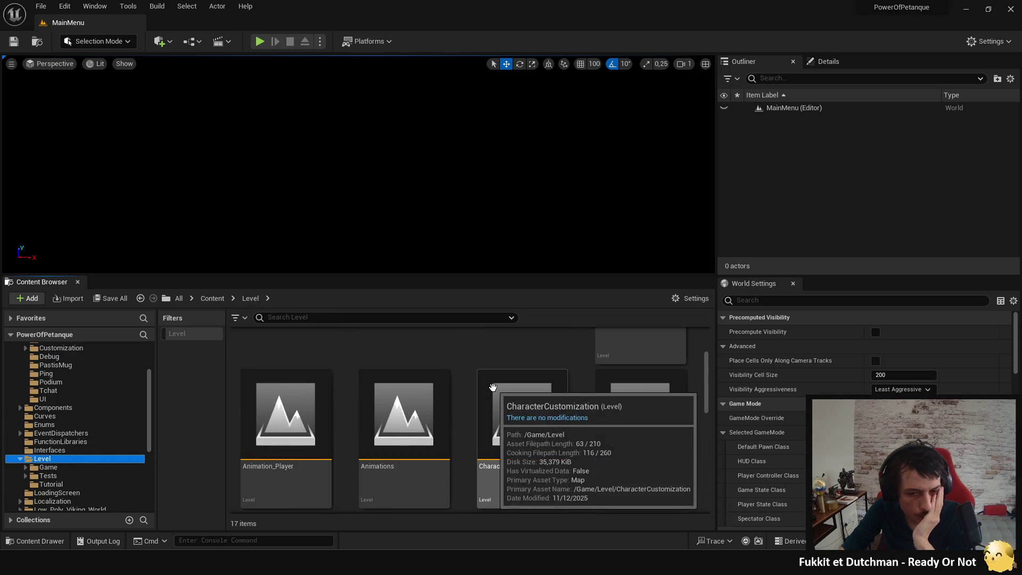
scroll(547, 372, "up", 3)
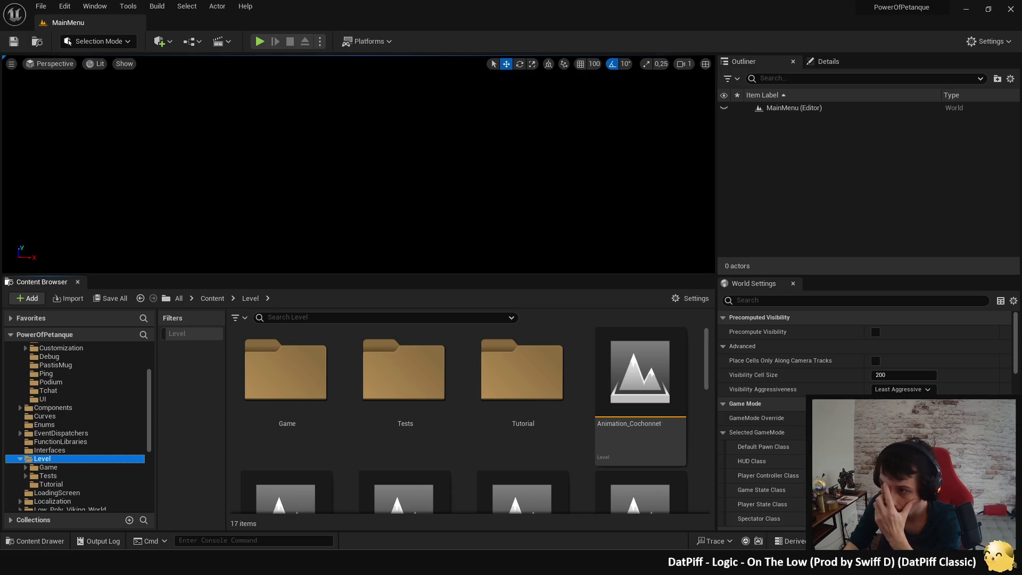
scroll(453, 399, "down", 2)
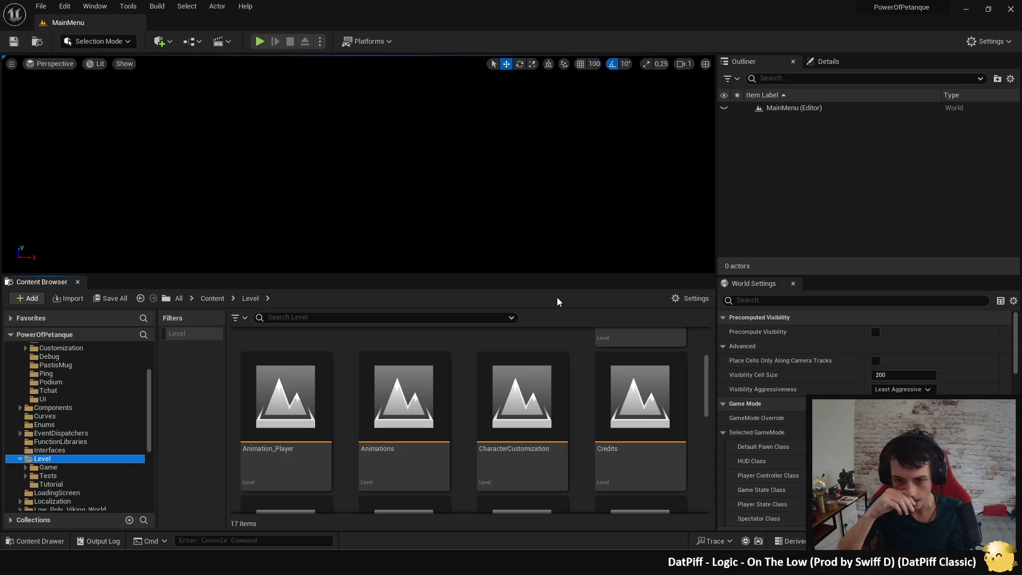
left_click(1005, 15)
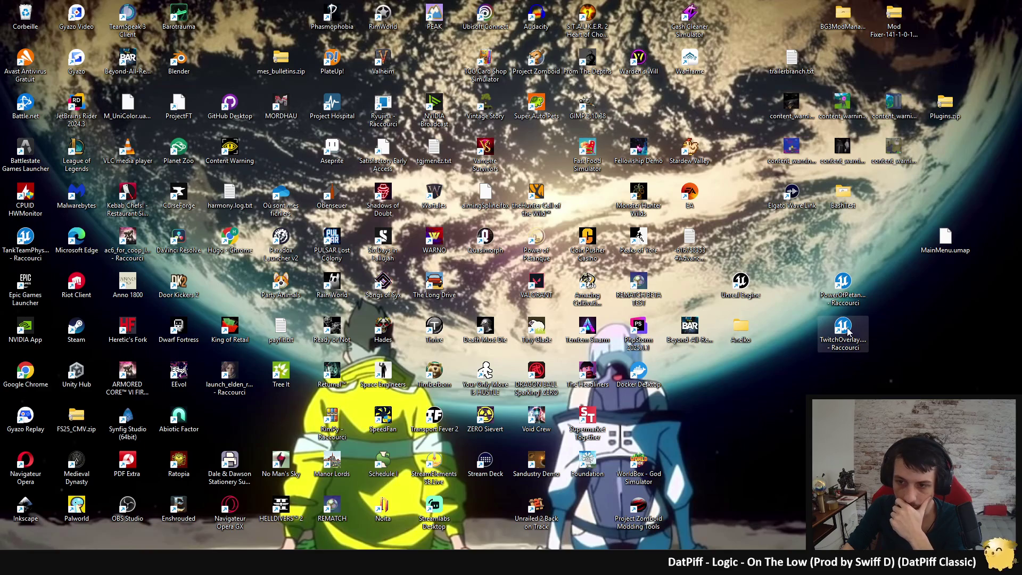
Step: Bring up the context menu of the project shortcut on the desktop
right_click(843, 300)
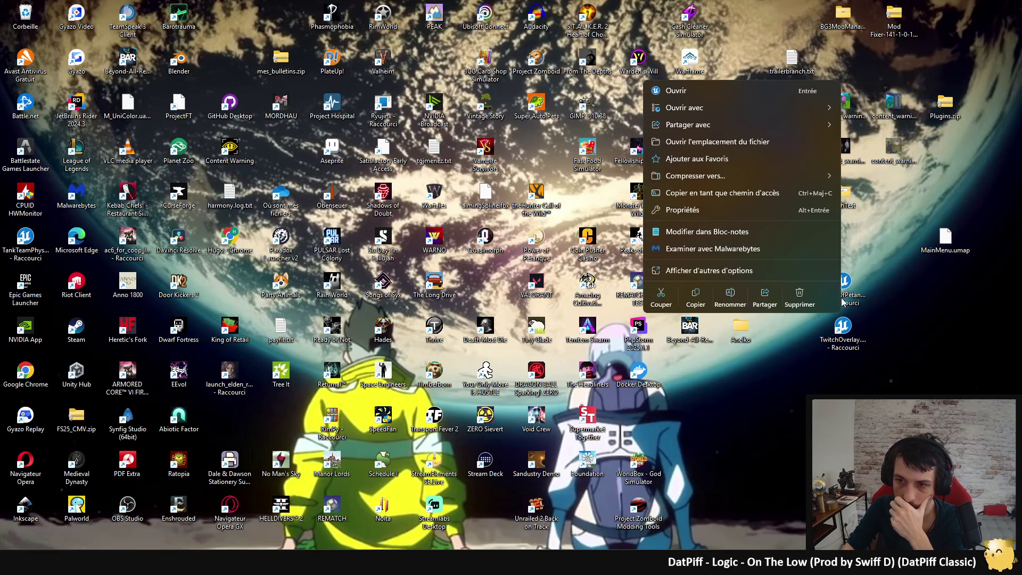
Step: Open the project's file location and browse into Content > Level to see its .umap maps
left_click(704, 141)
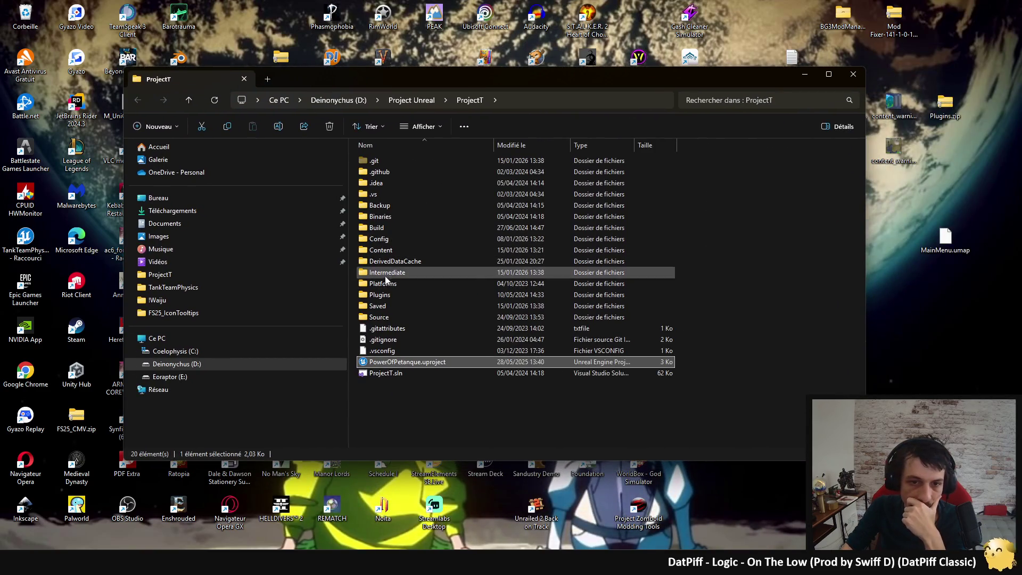
double_click(391, 249)
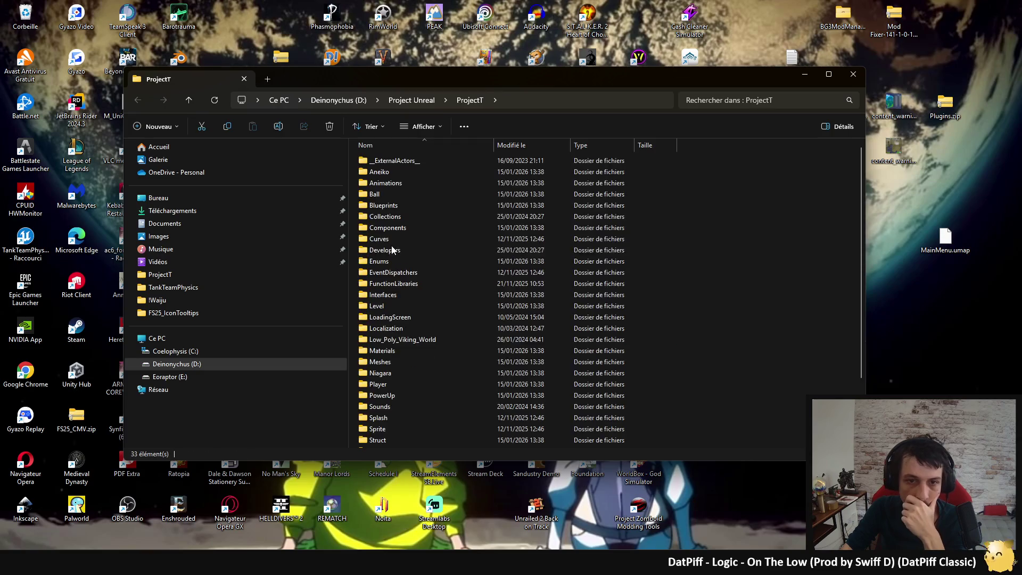
double_click(389, 306)
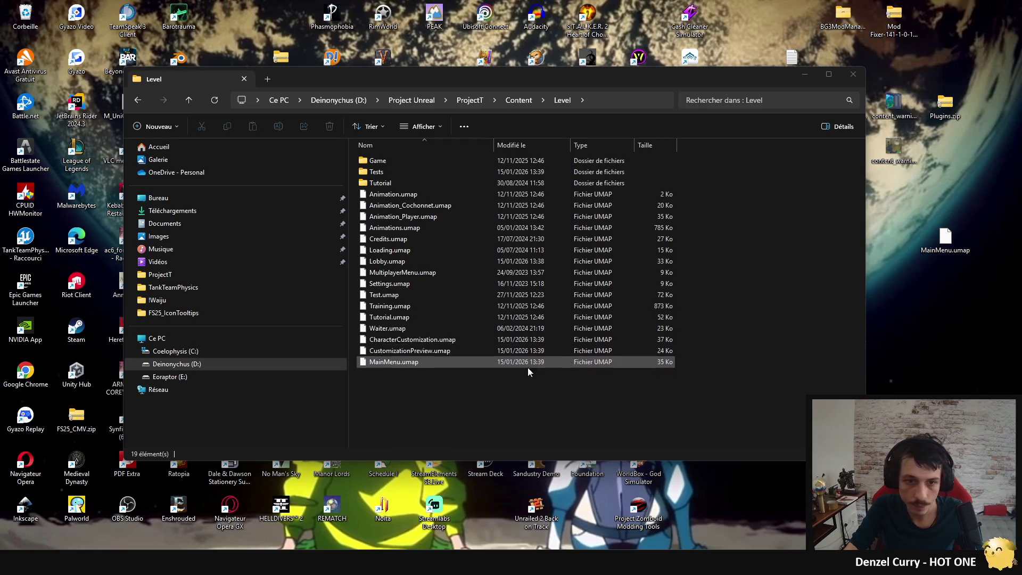
Step: Copy CustomizationPreview.umap from the Level folder onto the desktop
left_click(421, 351)
key("ctrl+c")
left_click(915, 301)
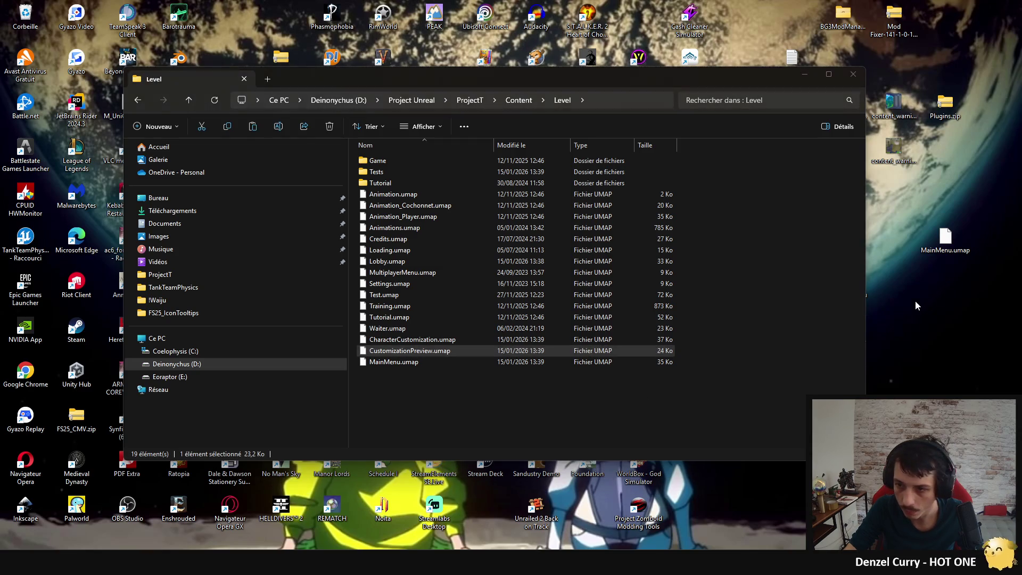
key("ctrl+v")
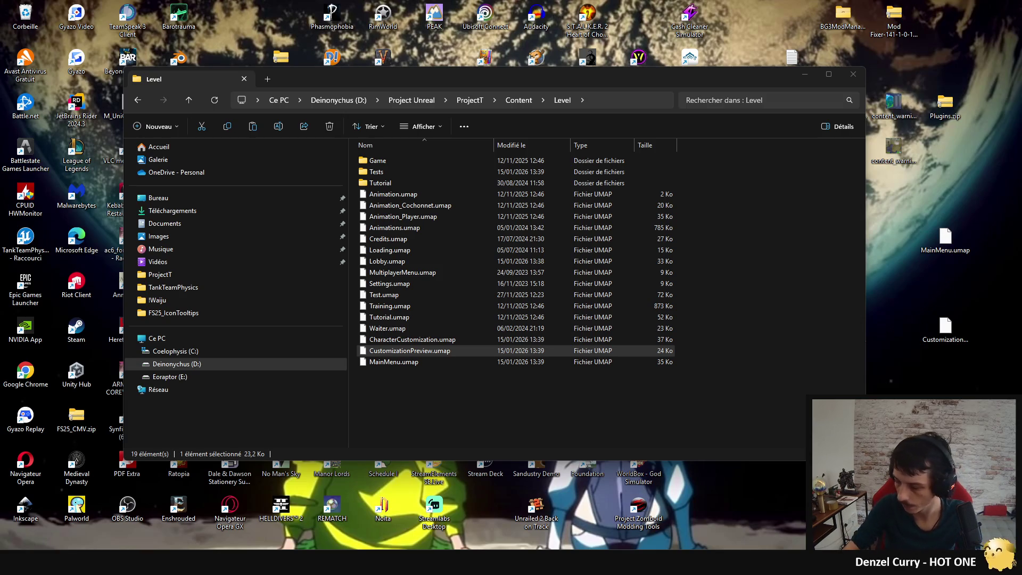
Step: Delete the original, drag the desktop copy back into Level, and close the folder window
key("Delete")
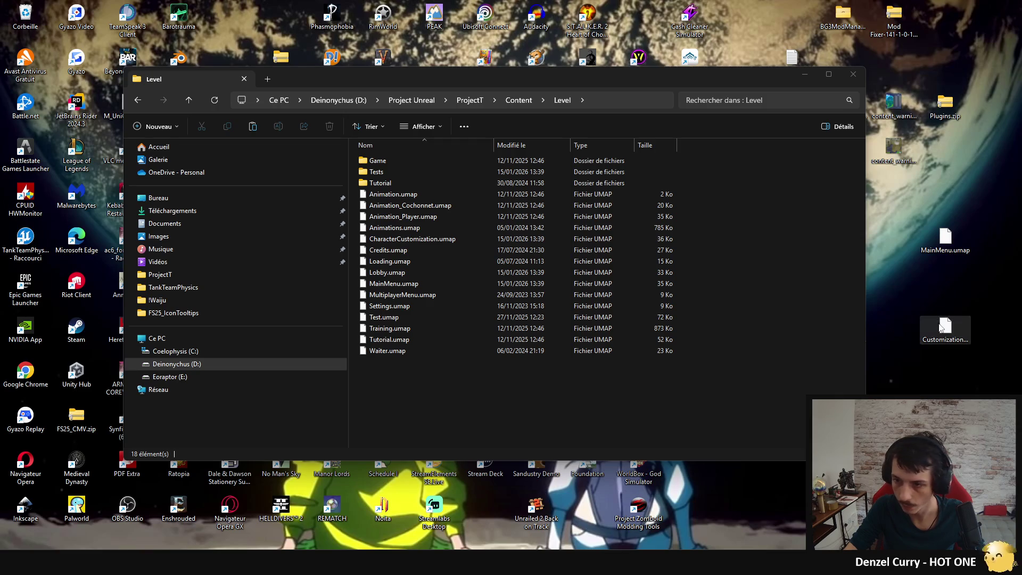
mouse_move(941, 327)
left_mouse_down()
mouse_move(684, 432)
mouse_move(487, 406)
left_mouse_up()
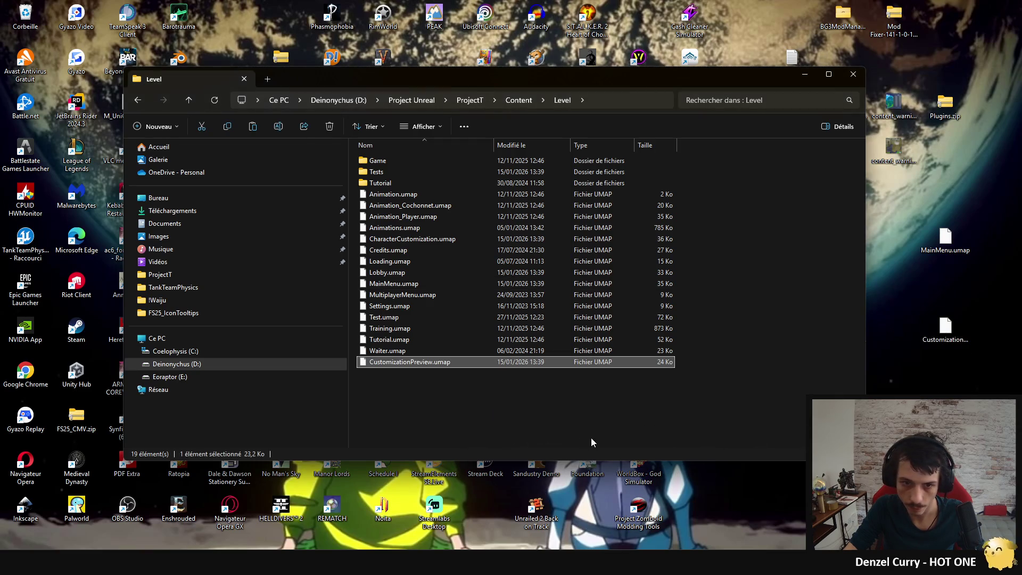
left_click(934, 365)
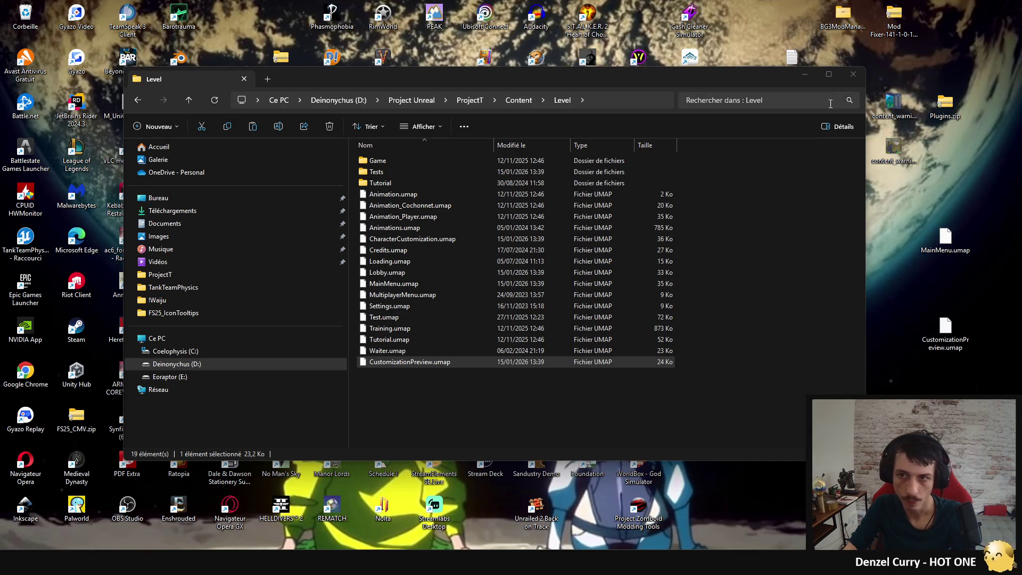
left_click(853, 74)
Step: Reopen PowerOfPetanque, open CustomizationPreview, enlarge its viewport and select BP_CharacterPreview
double_click(857, 286)
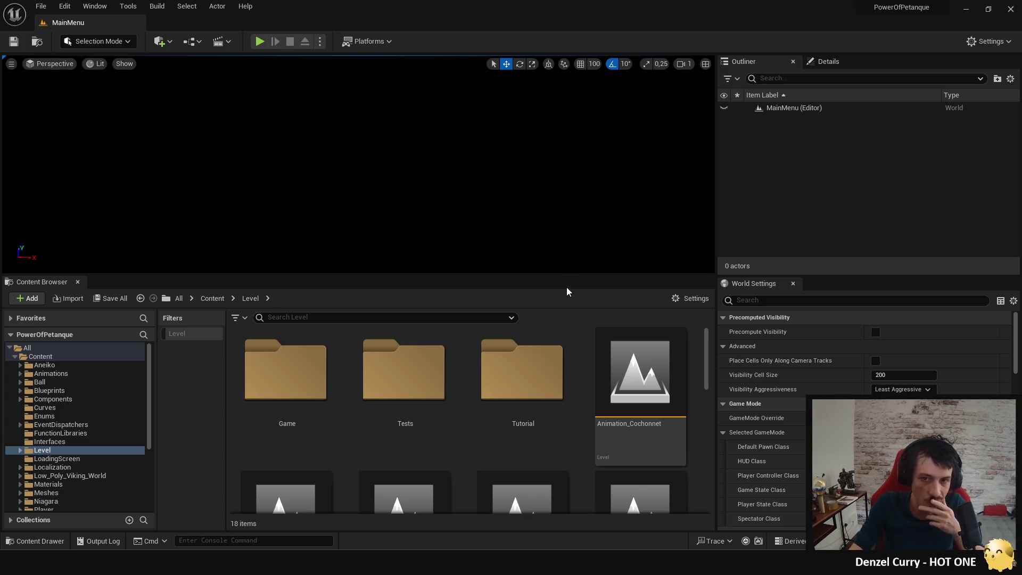
scroll(400, 436, "down", 4)
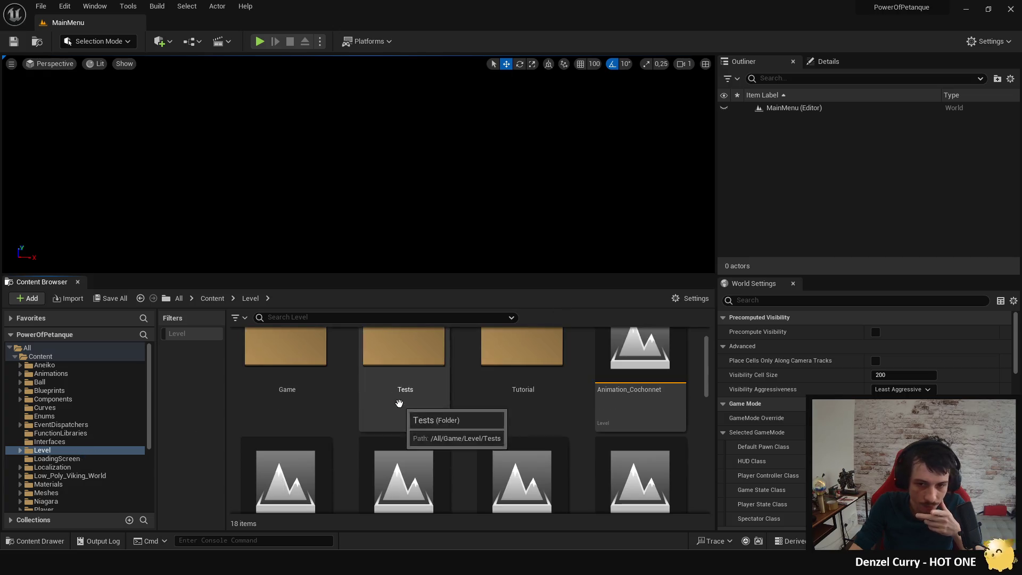
scroll(538, 397, "down", 1)
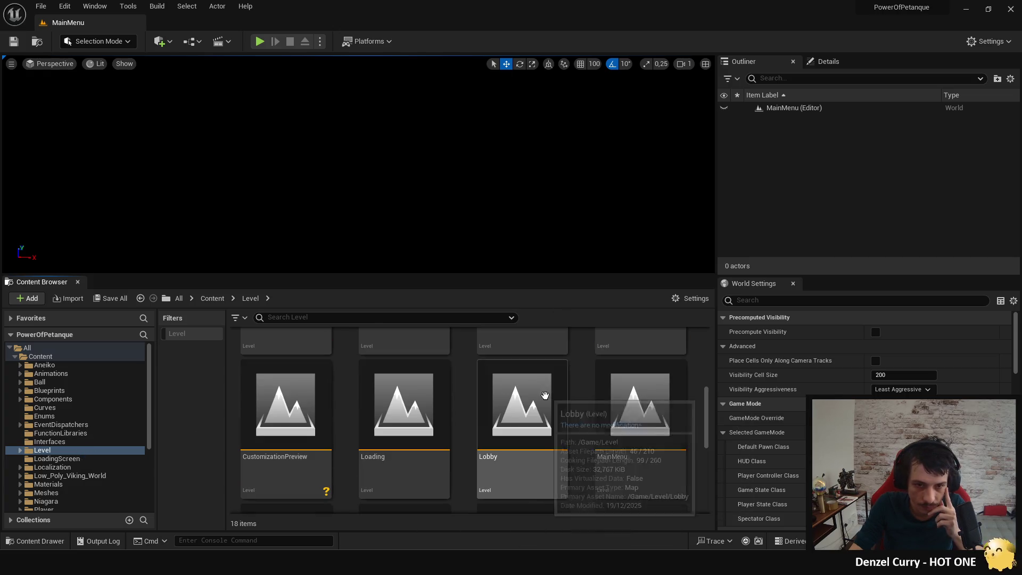
left_click(266, 446)
double_click(266, 443)
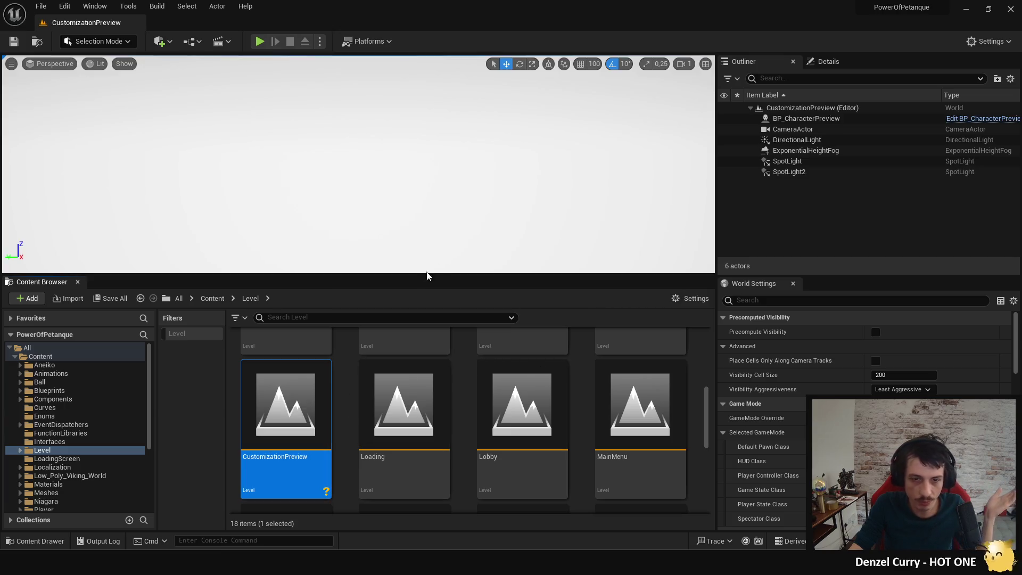
left_click_drag(417, 273, 410, 402)
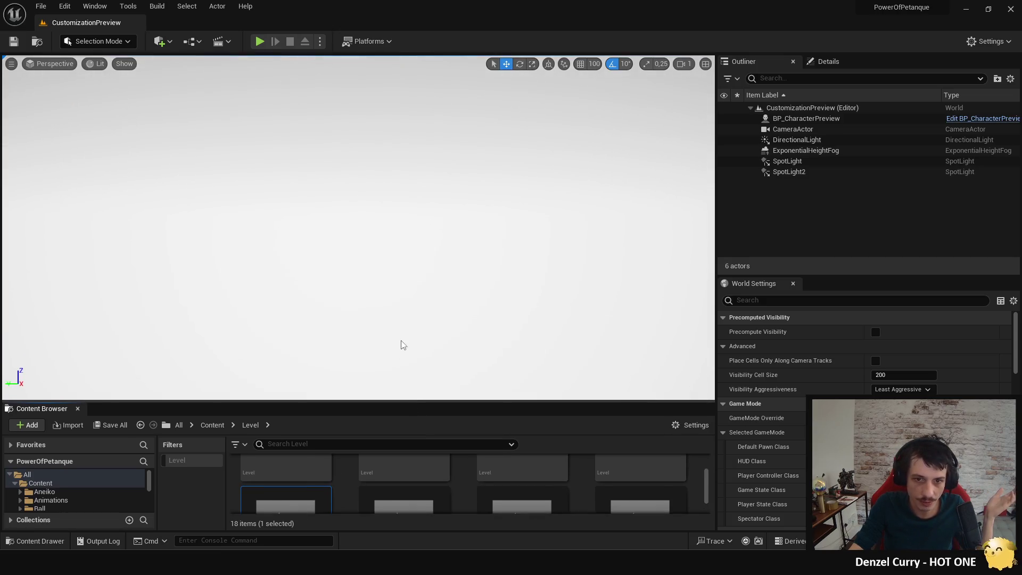
left_click(815, 120)
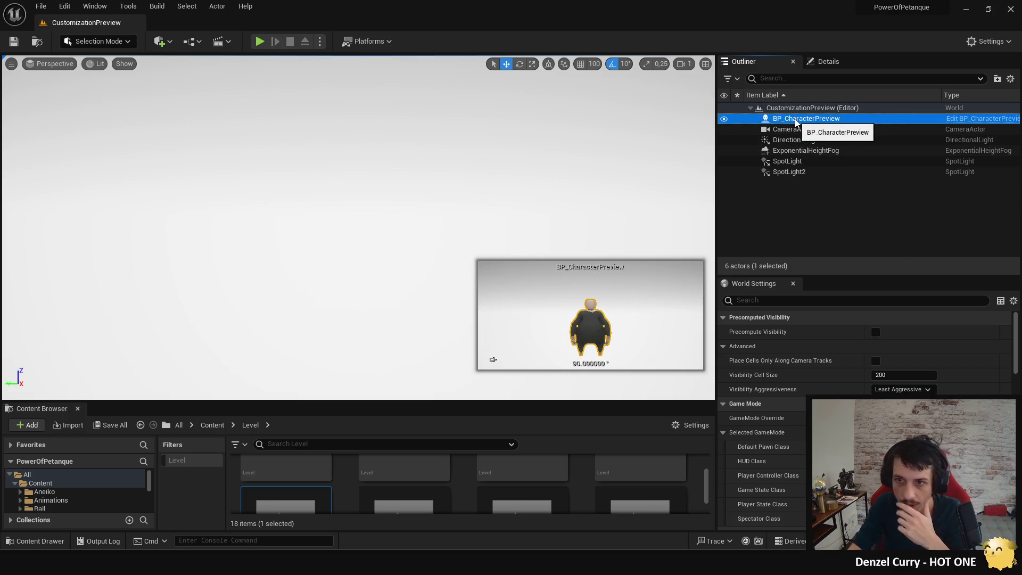
Step: Play CustomizationPreview briefly, stop it, and show BP_CharacterPreview's properties
left_click(259, 41)
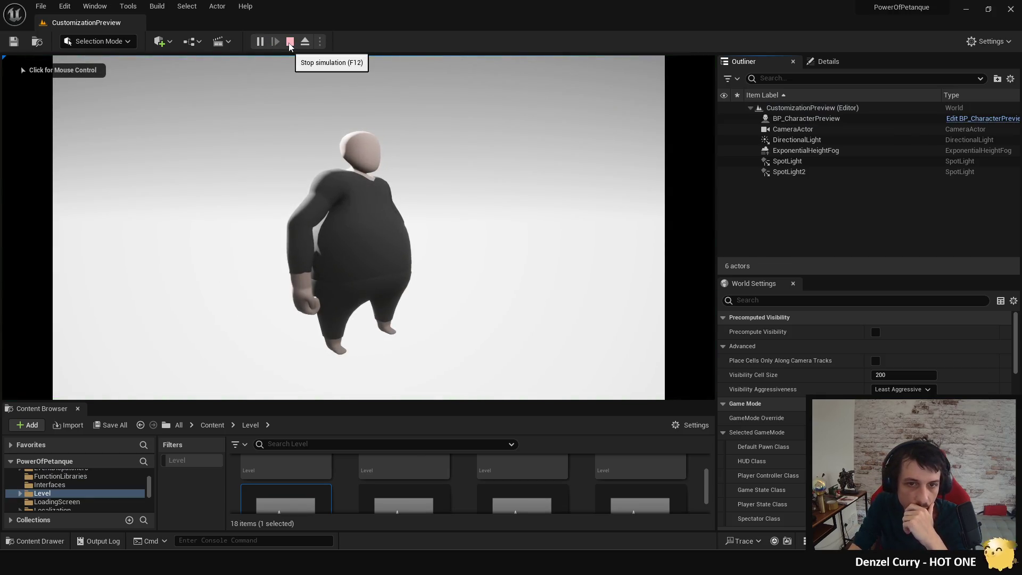
left_click(289, 42)
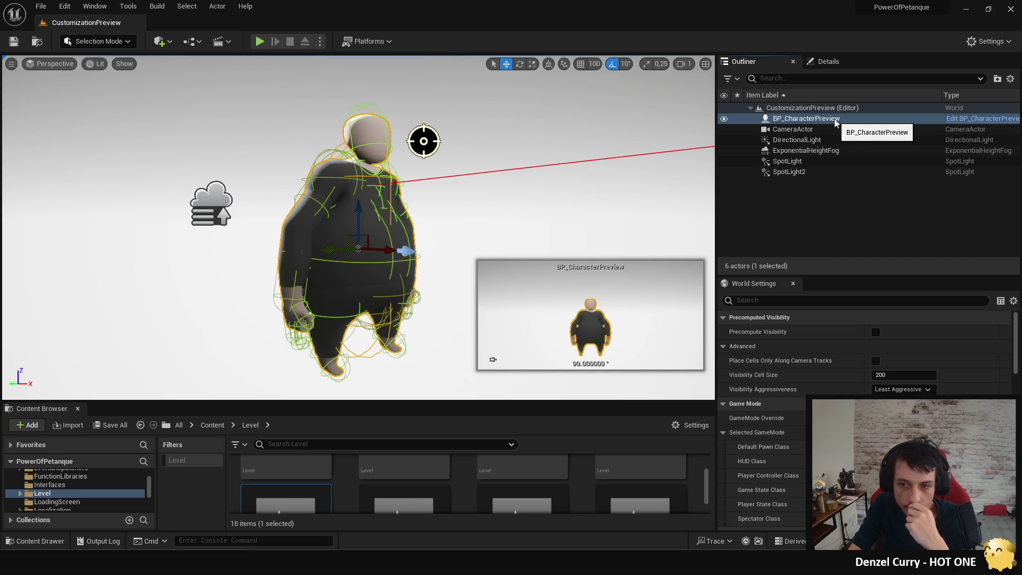
left_click(834, 62)
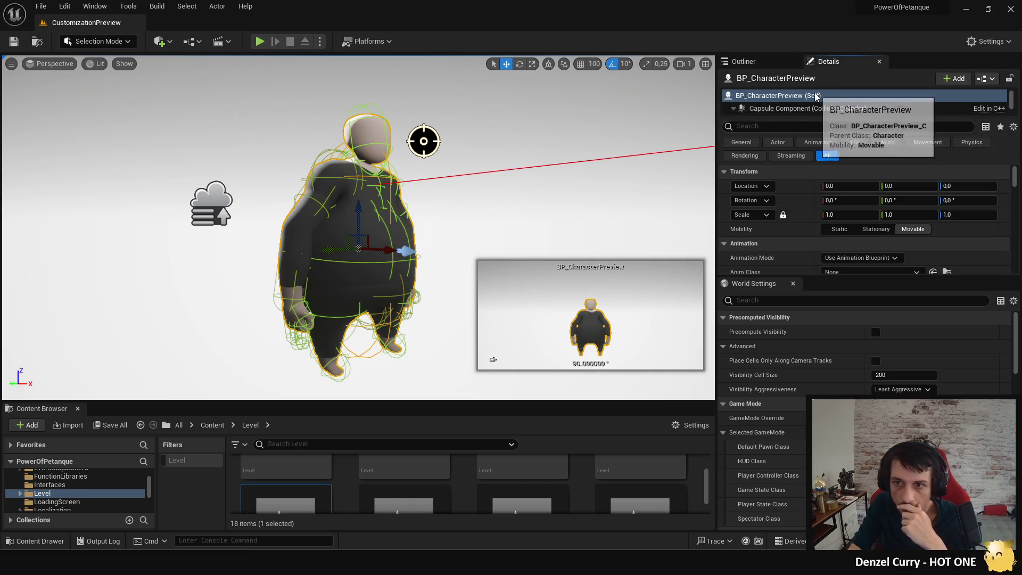
Step: Find 'chpre' with Ctrl+P, open the BP_CharacterPreview Blueprint, then return to CustomizationPreview
key("ctrl+p")
type("cha")
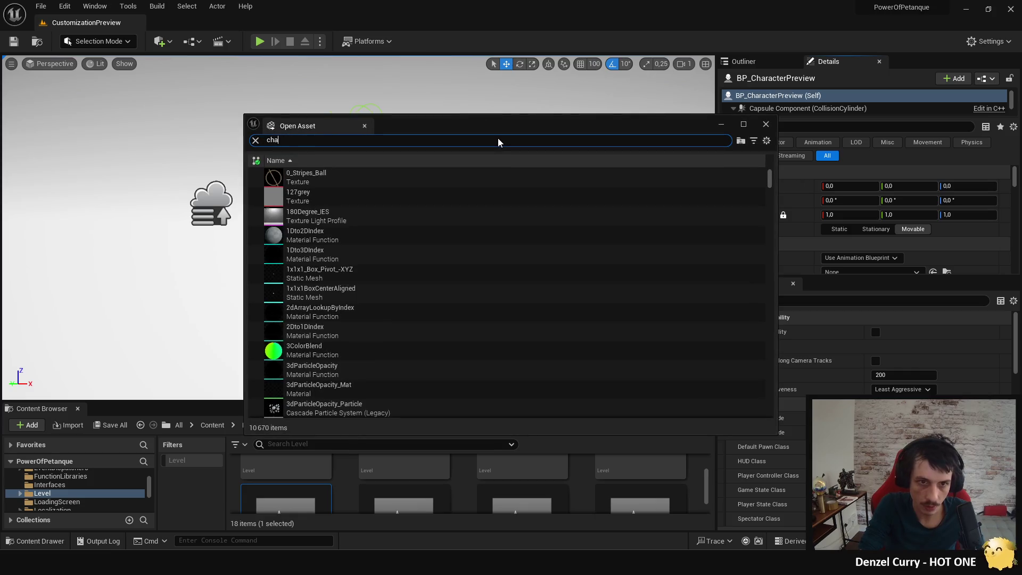
type("racterpre")
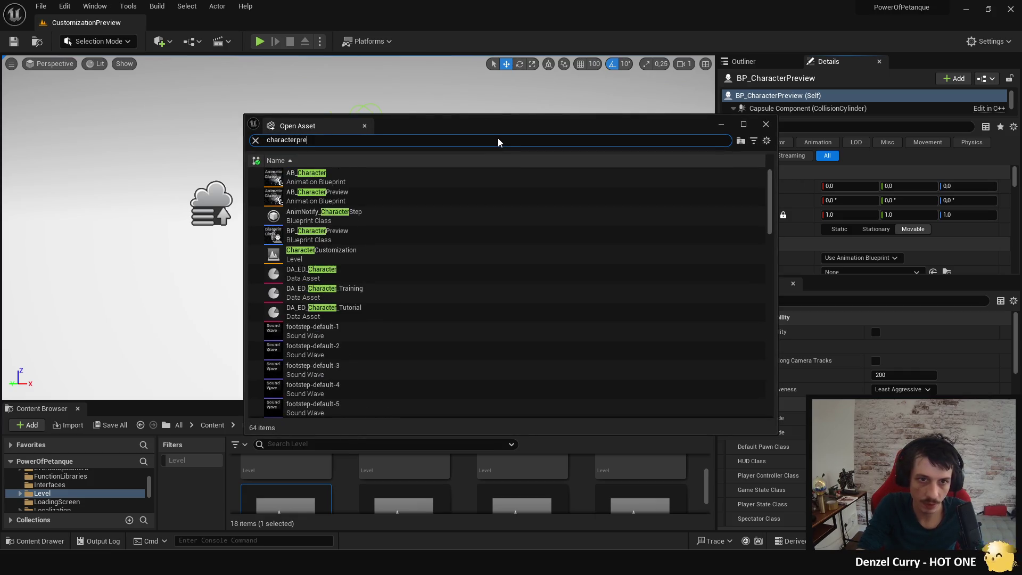
double_click(360, 198)
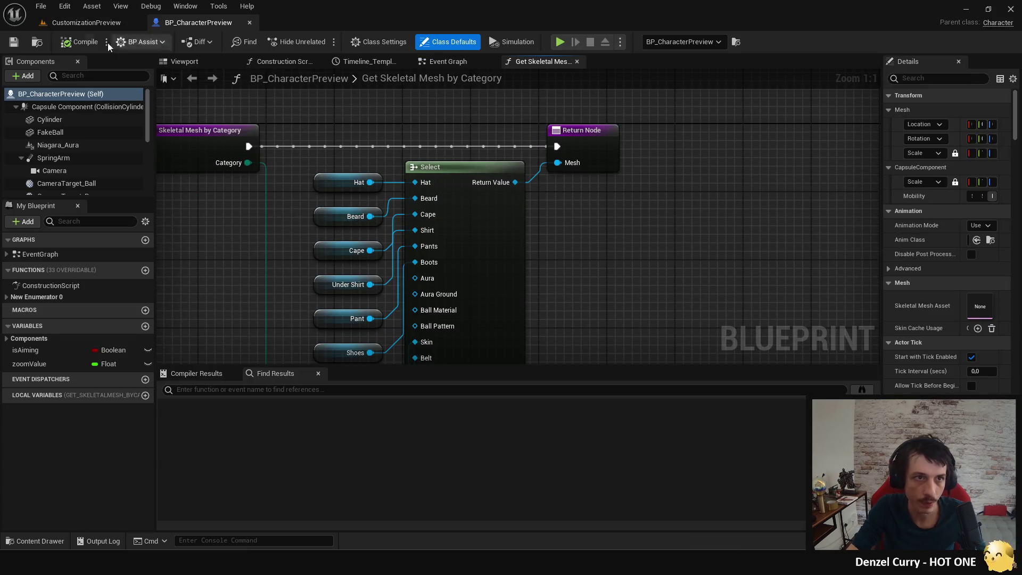
left_click(47, 21)
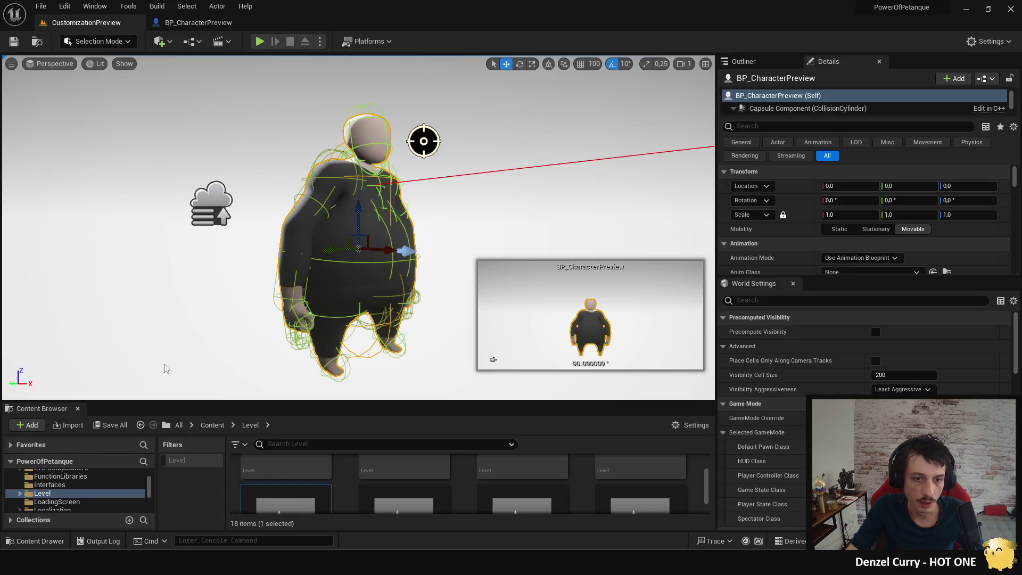
Step: Enlarge the Content Browser and open the Textures folder
left_click_drag(186, 403, 176, 173)
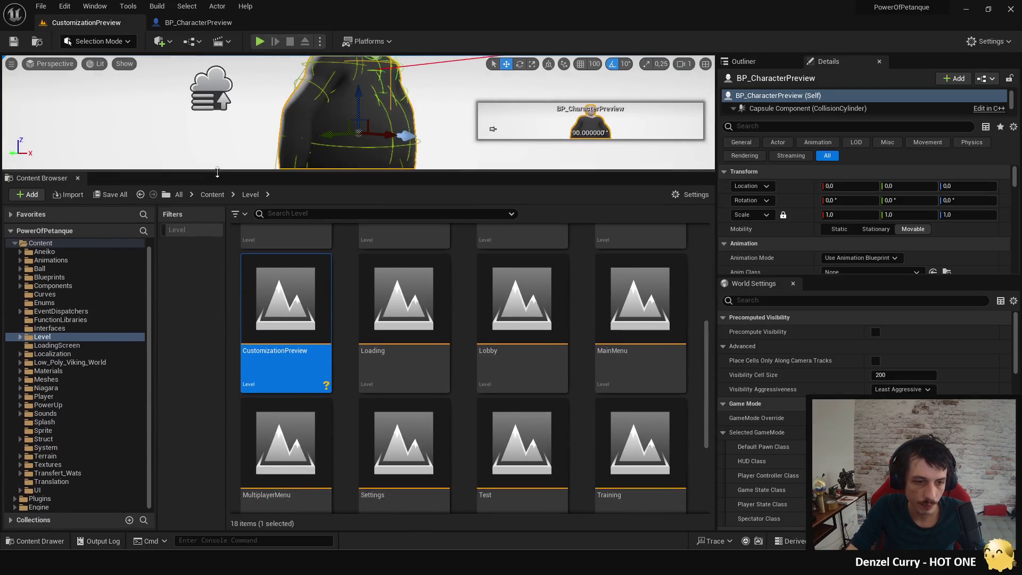
left_click(56, 467)
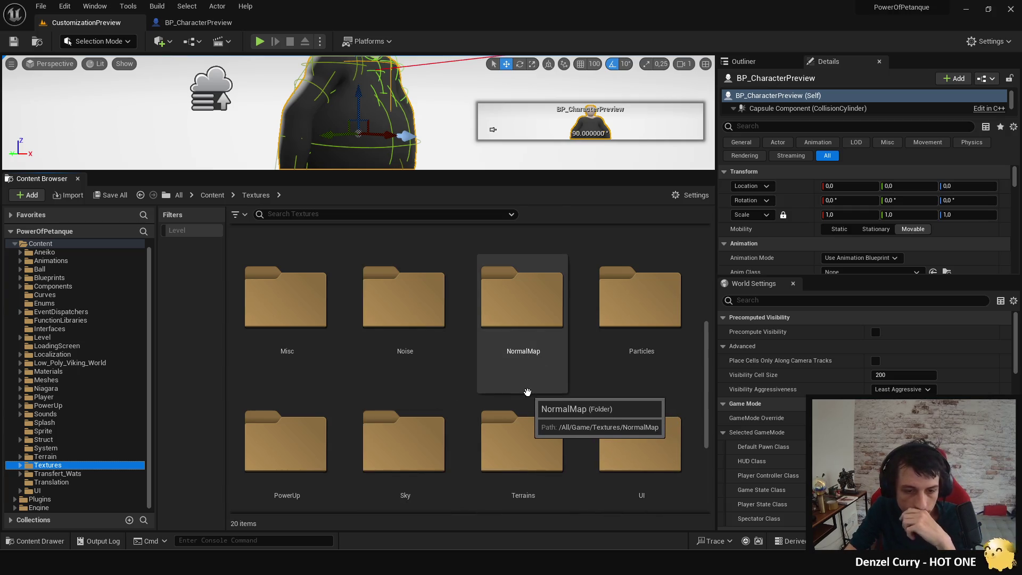
scroll(521, 388, "down", 2)
scroll(381, 367, "up", 3)
scroll(574, 408, "down", 1)
scroll(574, 411, "up", 3)
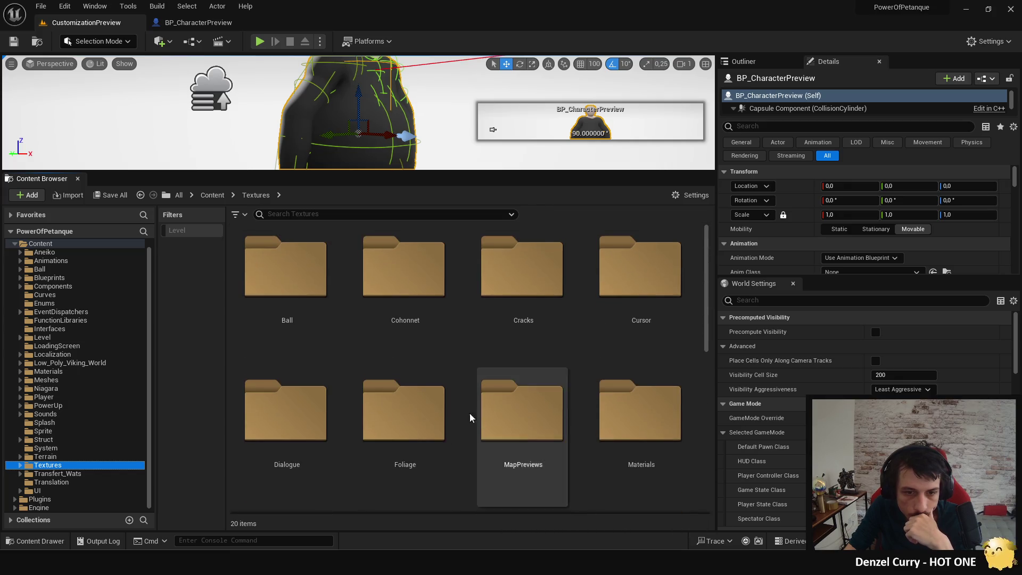
scroll(580, 314, "down", 1)
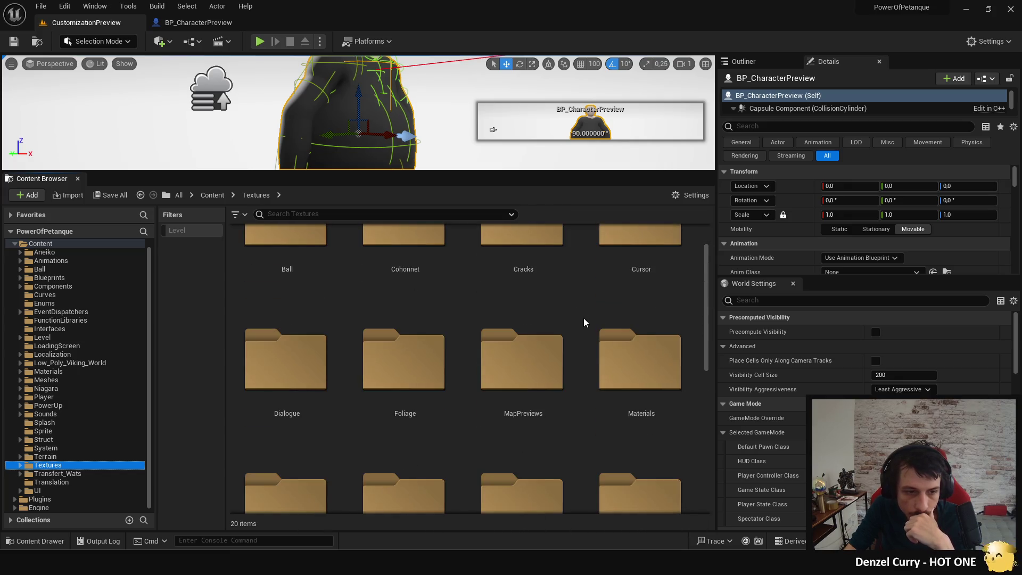
scroll(583, 317, "down", 3)
scroll(583, 317, "down", 1)
scroll(582, 319, "down", 3)
Step: Open UI > CustomizationItem > Beards and enlarge the viewport to show the whole character
double_click(652, 273)
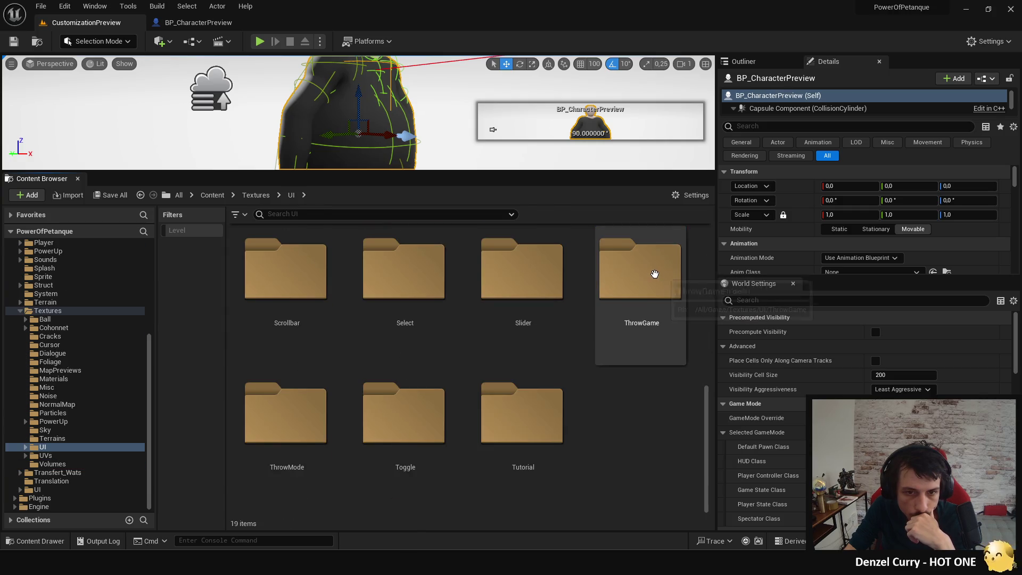
scroll(433, 418, "up", 1)
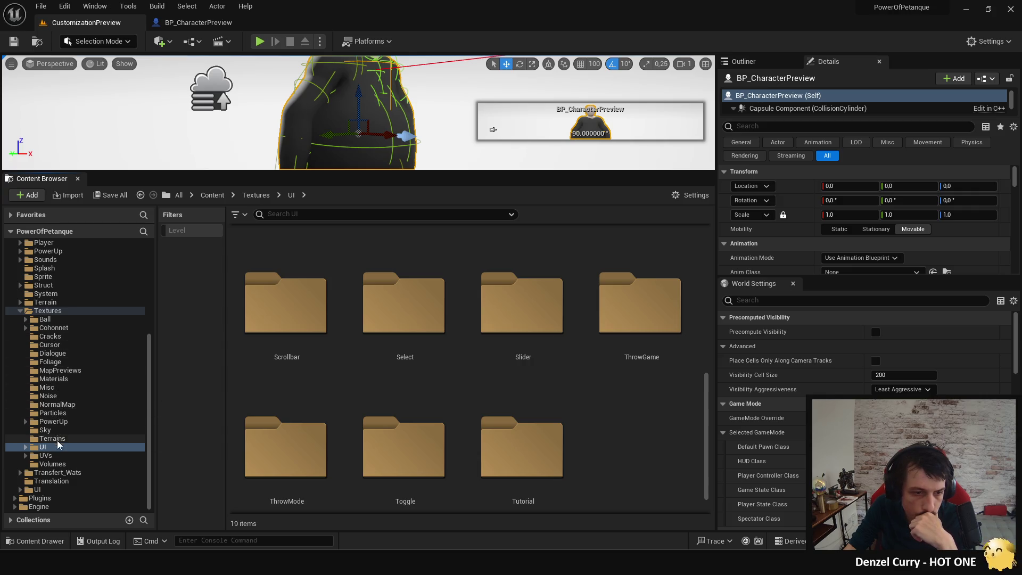
scroll(420, 433, "up", 3)
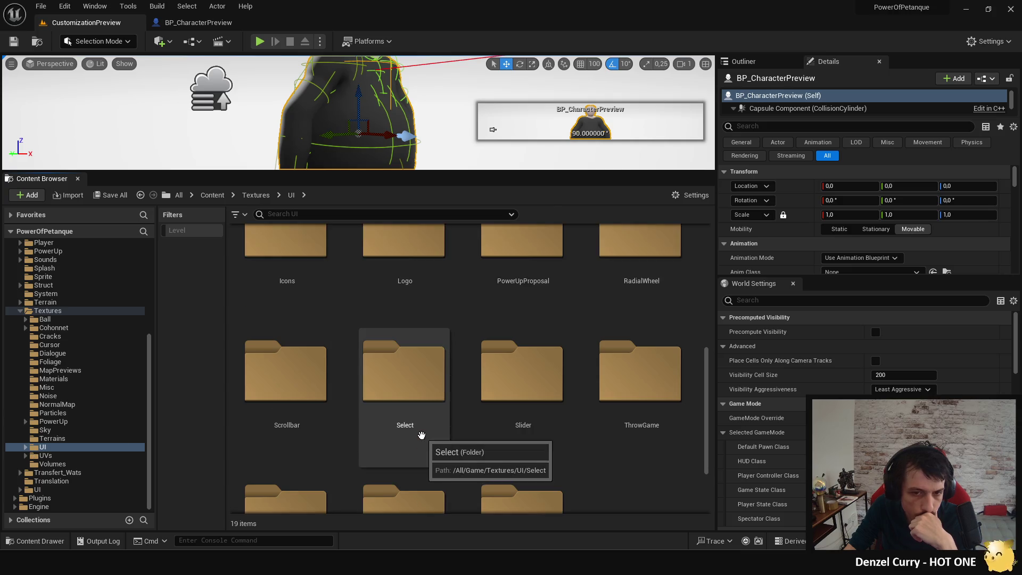
double_click(422, 275)
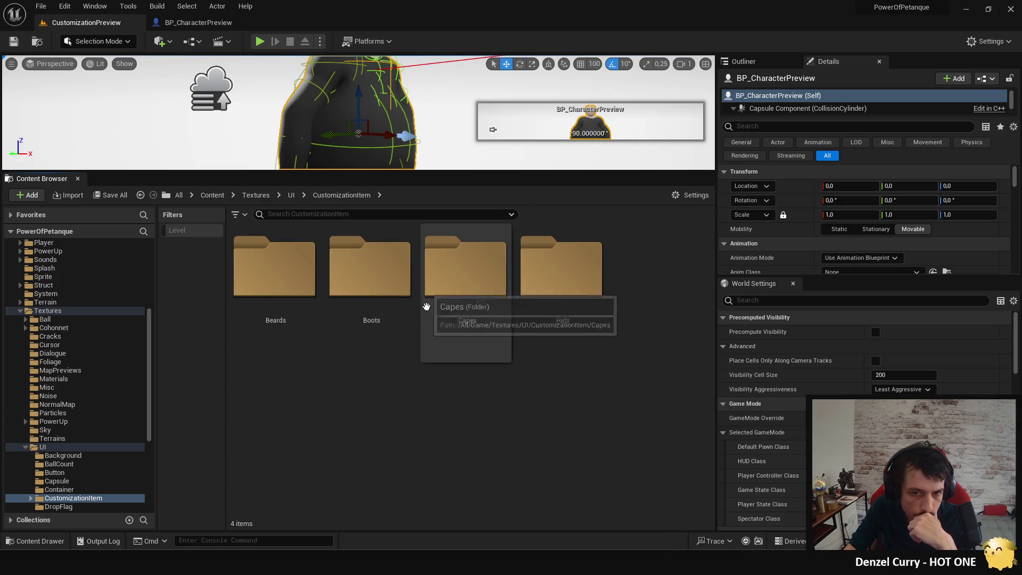
double_click(275, 314)
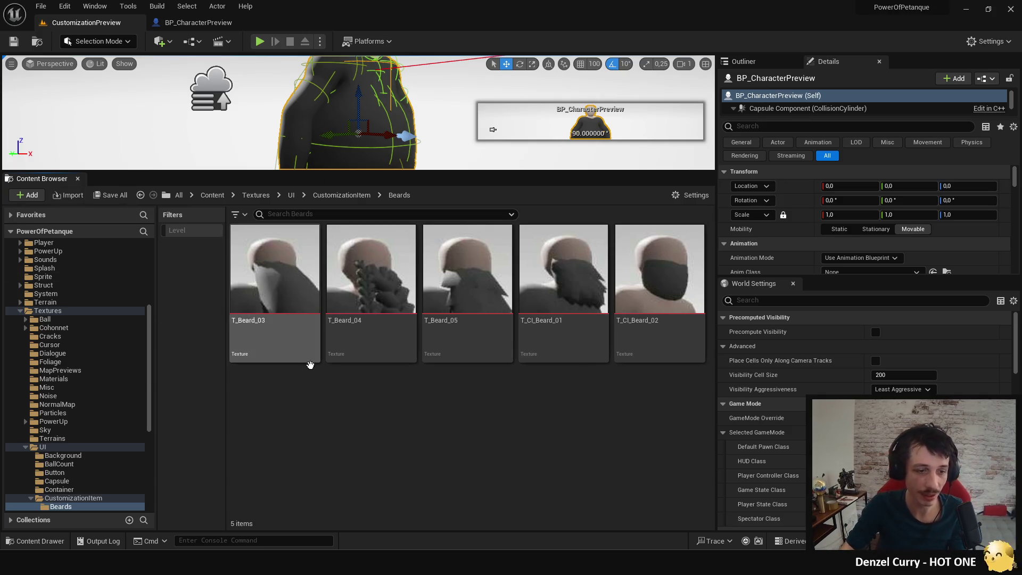
left_click_drag(323, 172, 322, 366)
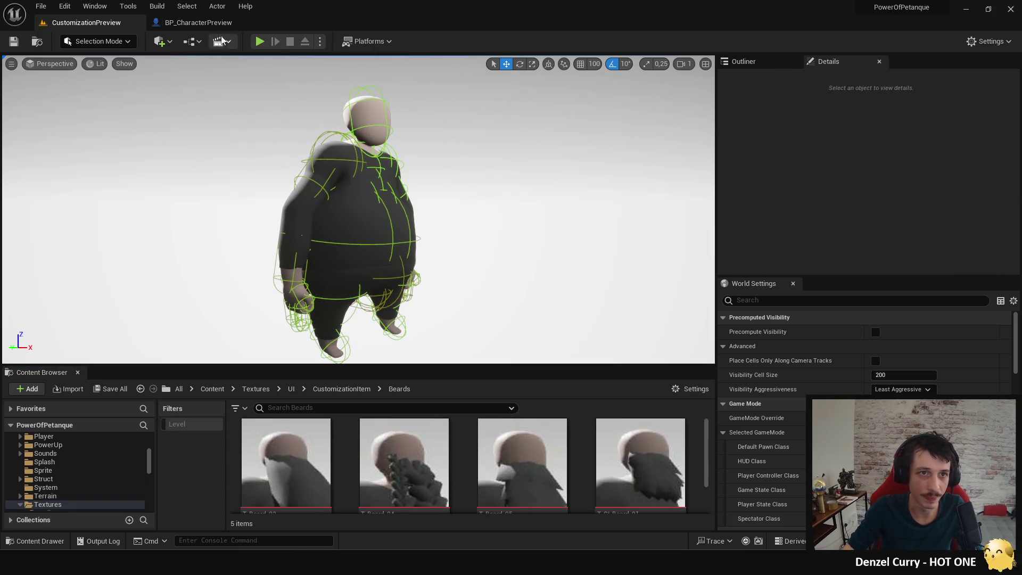
Step: In BP_CharacterPreview's viewport, select the Belt component and widen its Details panel
left_click(217, 24)
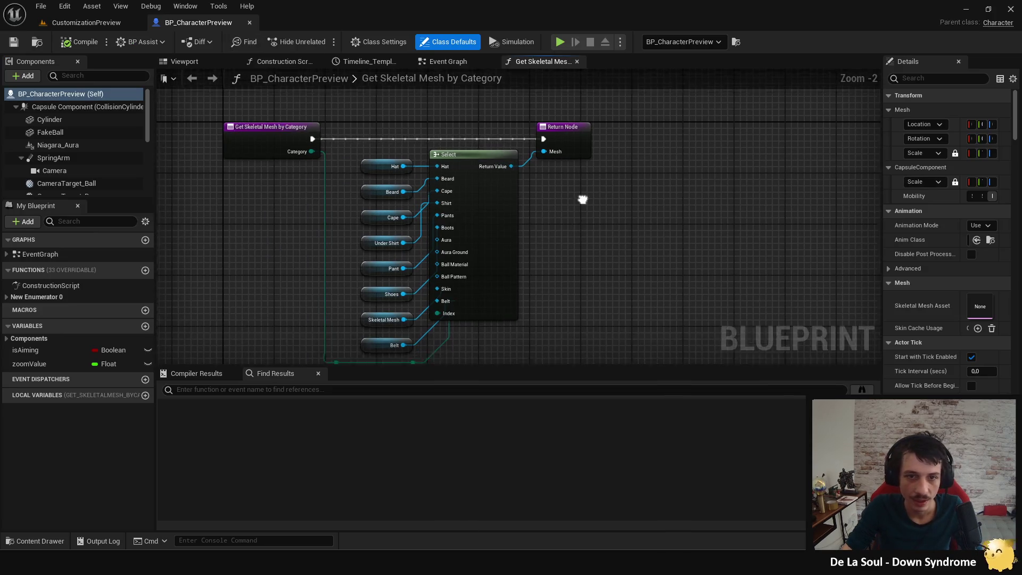
left_click(199, 63)
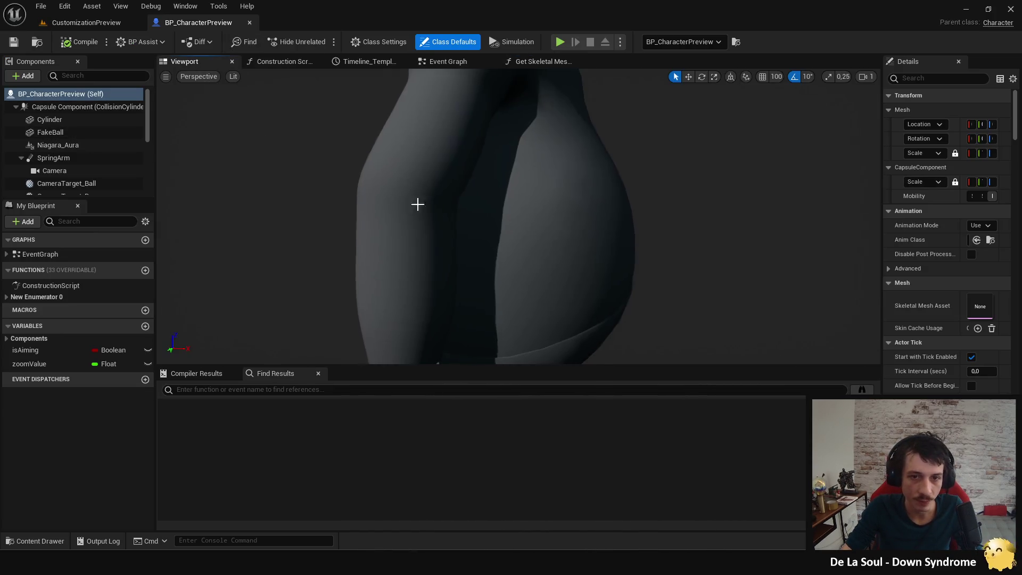
scroll(507, 213, "up", 5)
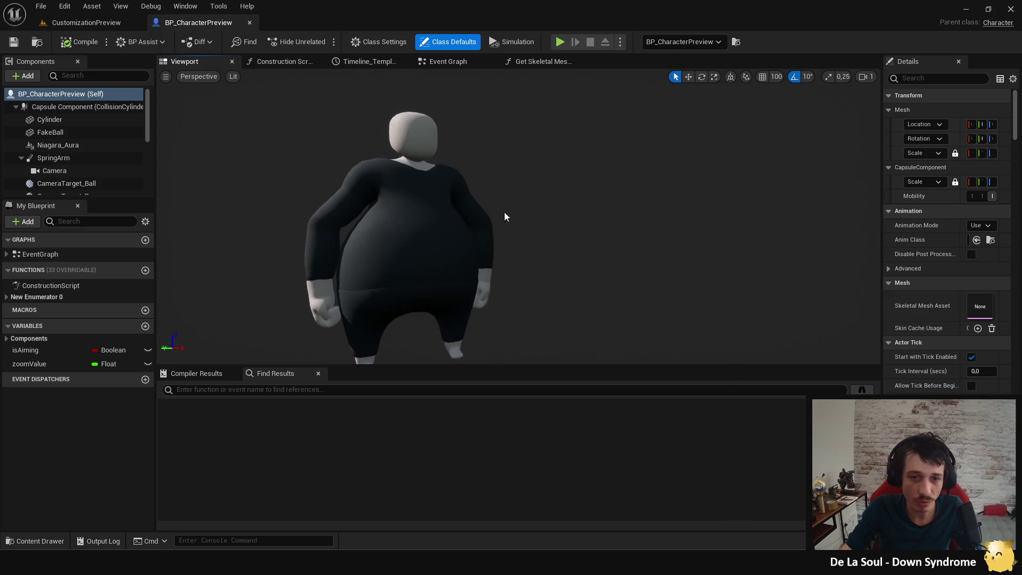
scroll(73, 154, "down", 3)
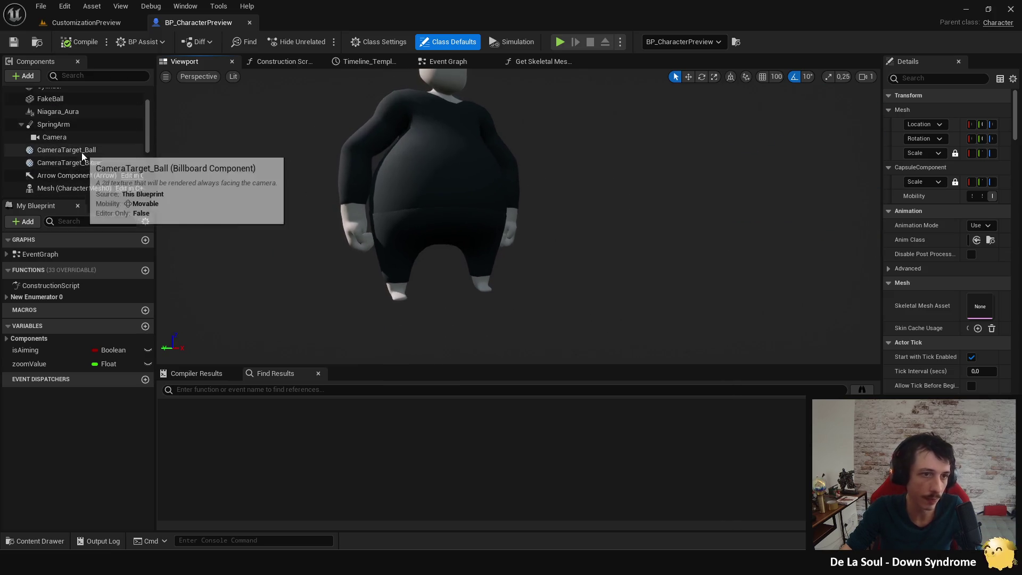
scroll(81, 152, "up", 2)
scroll(81, 152, "down", 4)
scroll(80, 167, "down", 1)
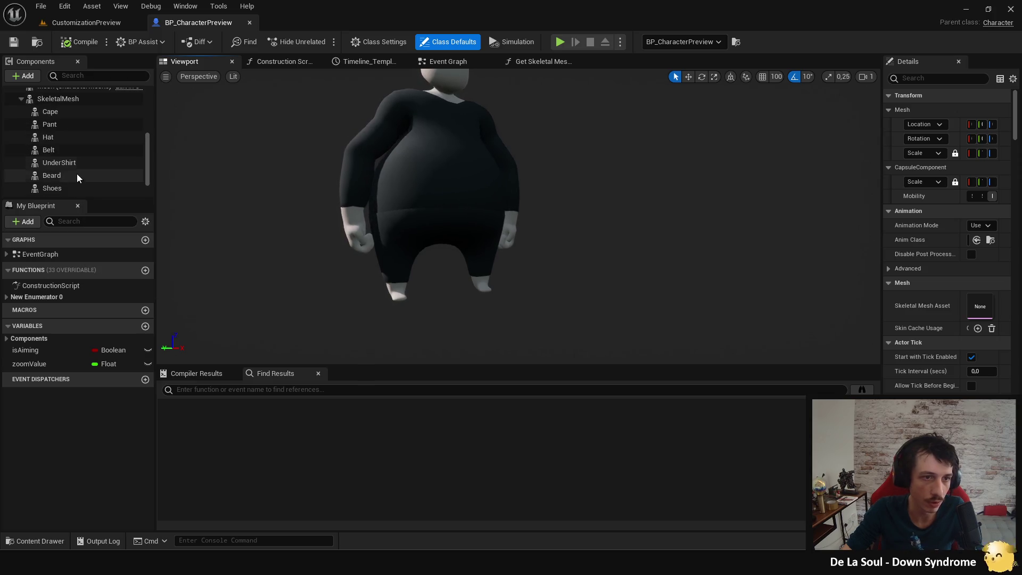
left_click(74, 150)
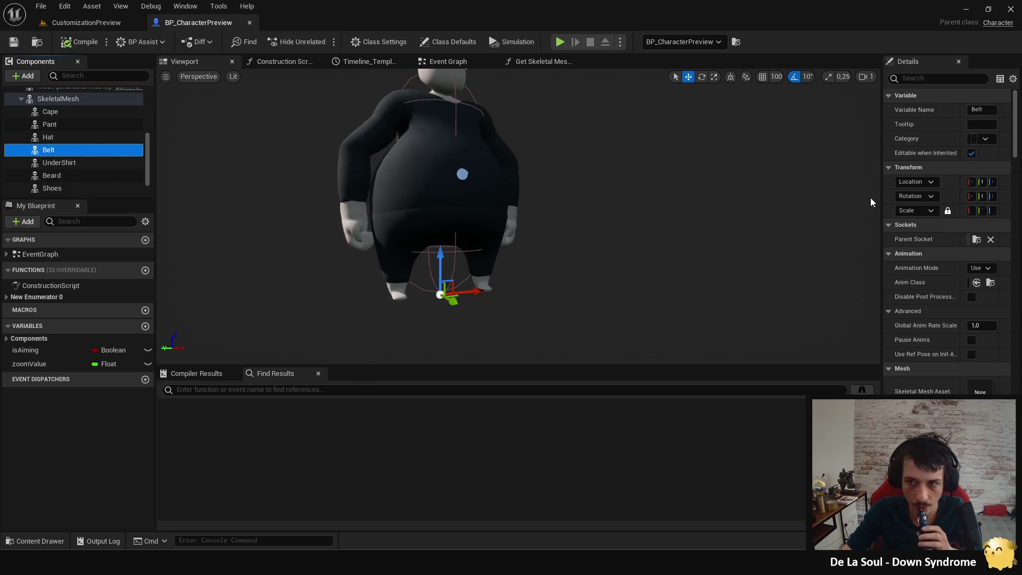
left_click_drag(881, 199, 467, 240)
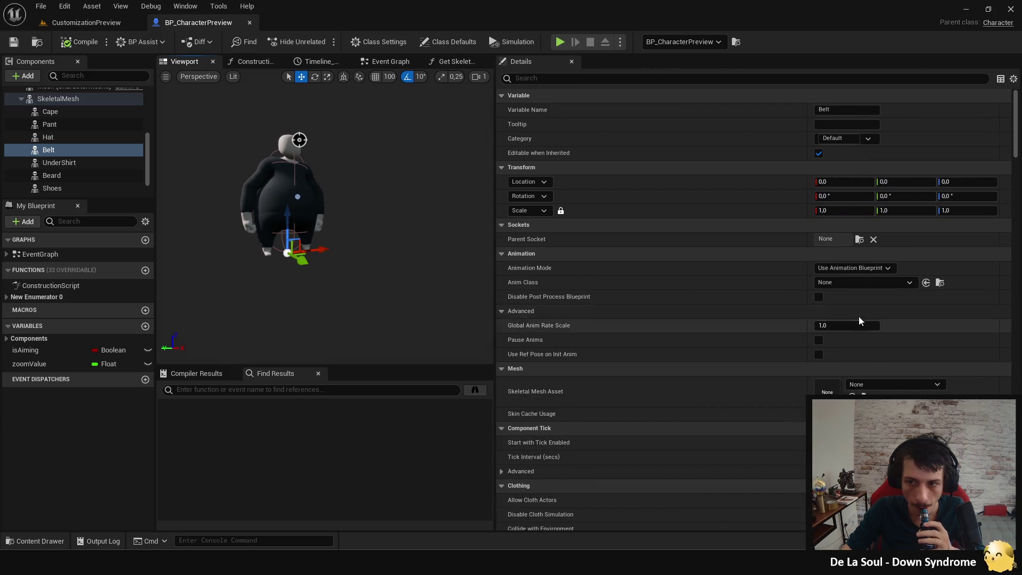
Step: Assign SM_Belt_01 as the Belt's skeletal mesh, view it at waist level, and save
left_click(874, 384)
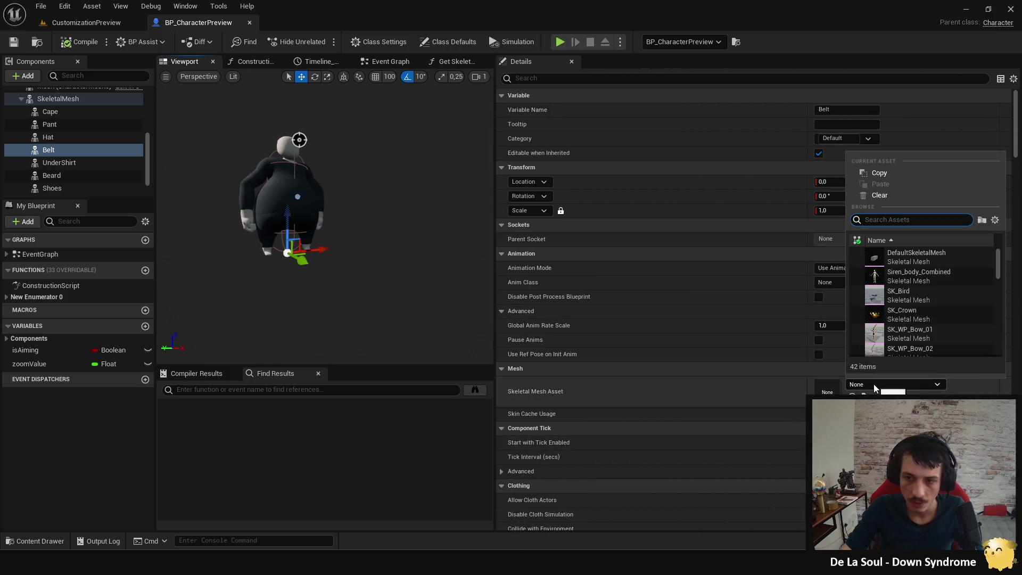
type("belt")
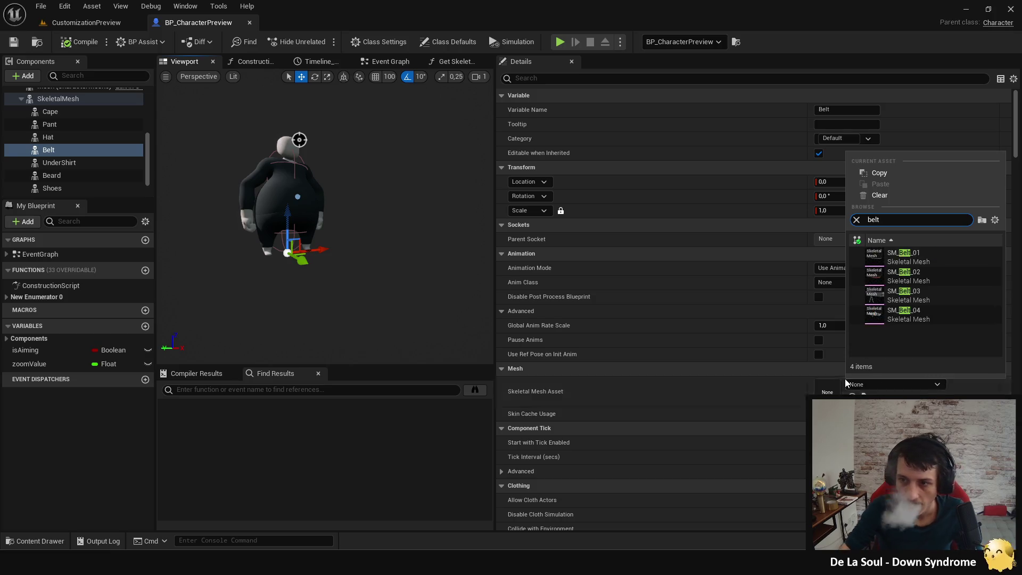
key("Return")
scroll(282, 198, "up", 6)
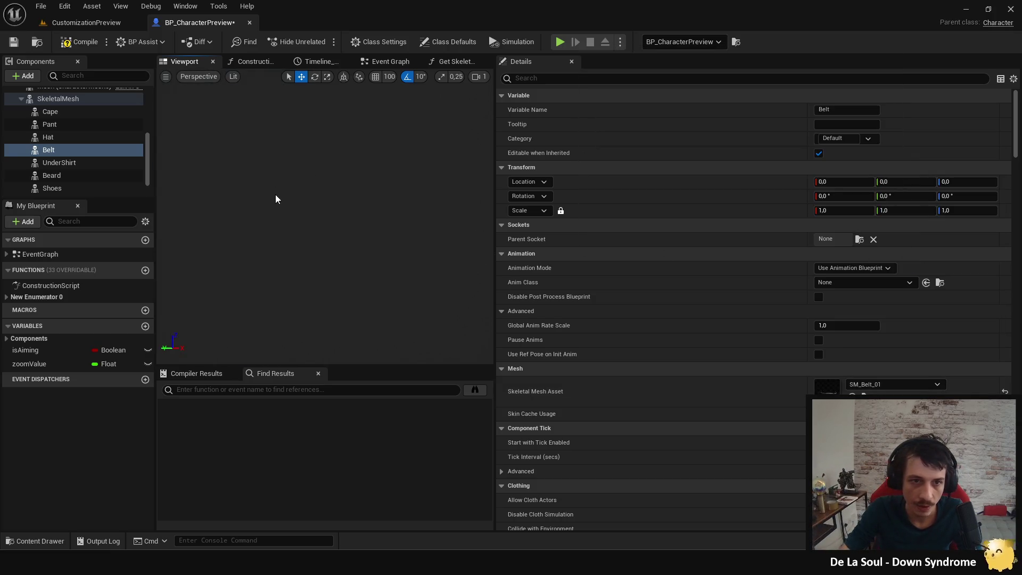
scroll(323, 213, "down", 2)
left_click_drag(323, 214, 282, 220)
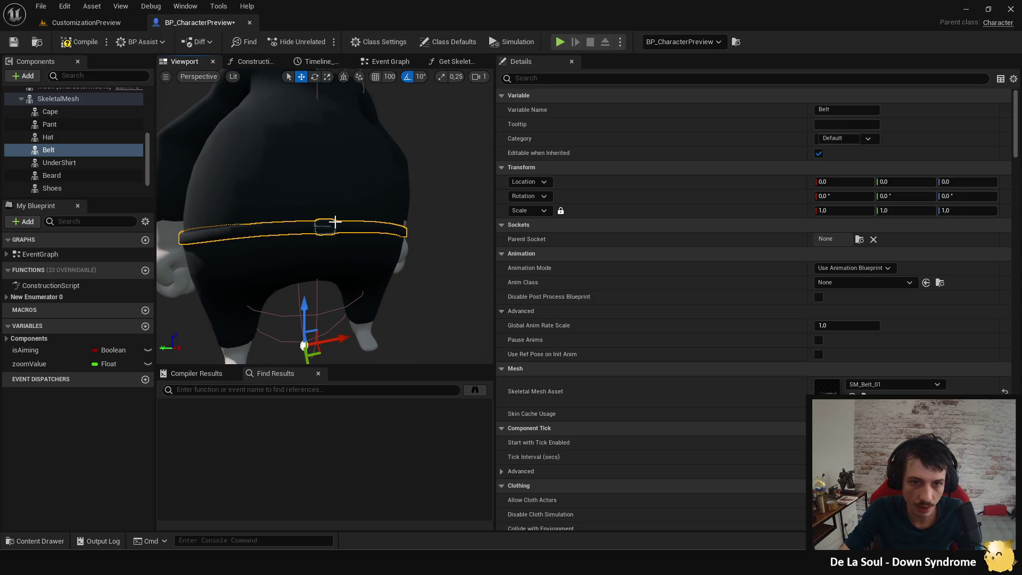
left_click(85, 47)
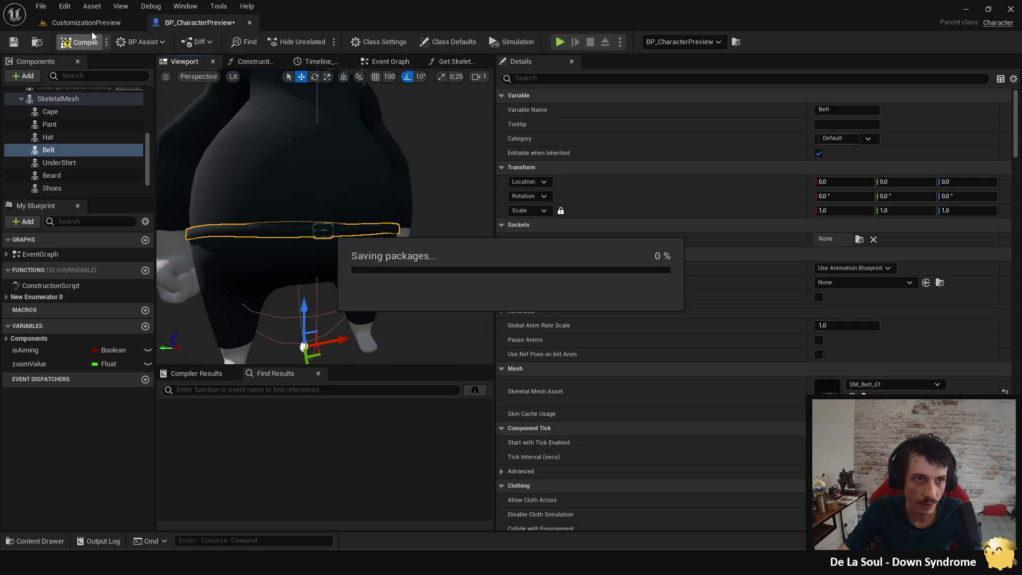
Step: Play-test CustomizationPreview and capture an image of the character wearing the SM_Belt_01 belt
left_click(94, 24)
mouse_move(521, 244)
left_mouse_down()
mouse_move(532, 244)
mouse_move(519, 241)
left_mouse_up()
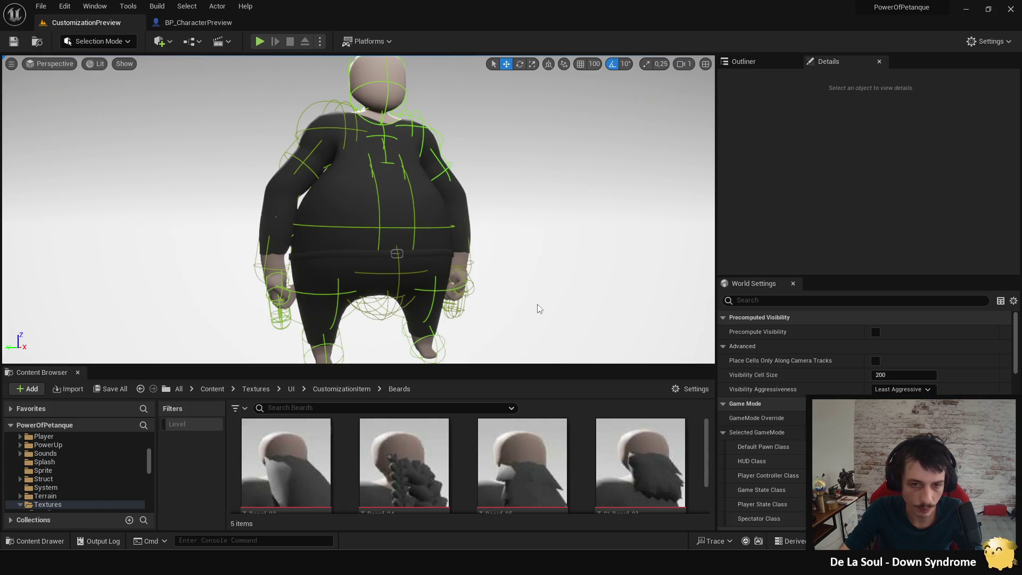
left_click(262, 41)
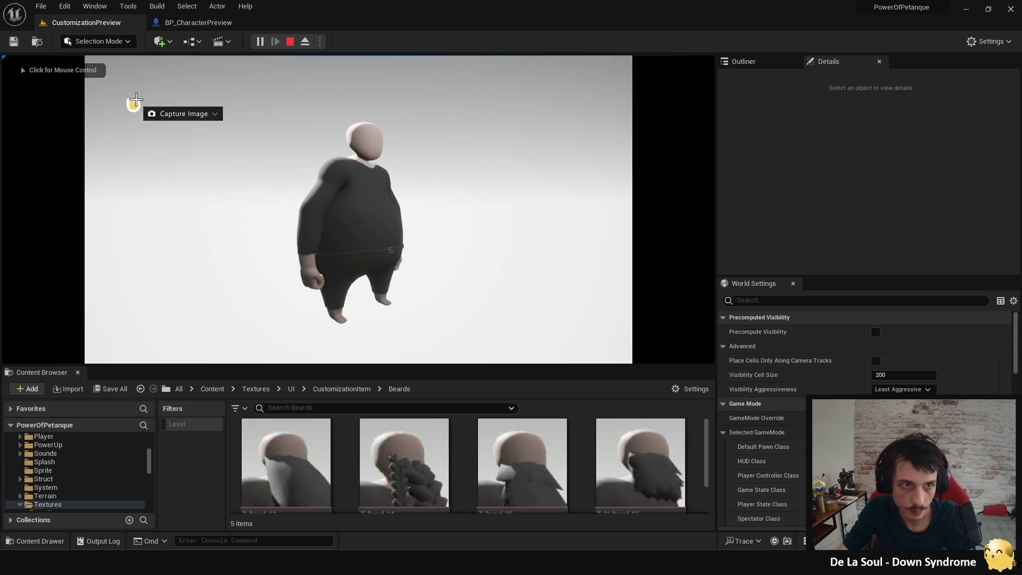
left_click_drag(251, 111, 491, 346)
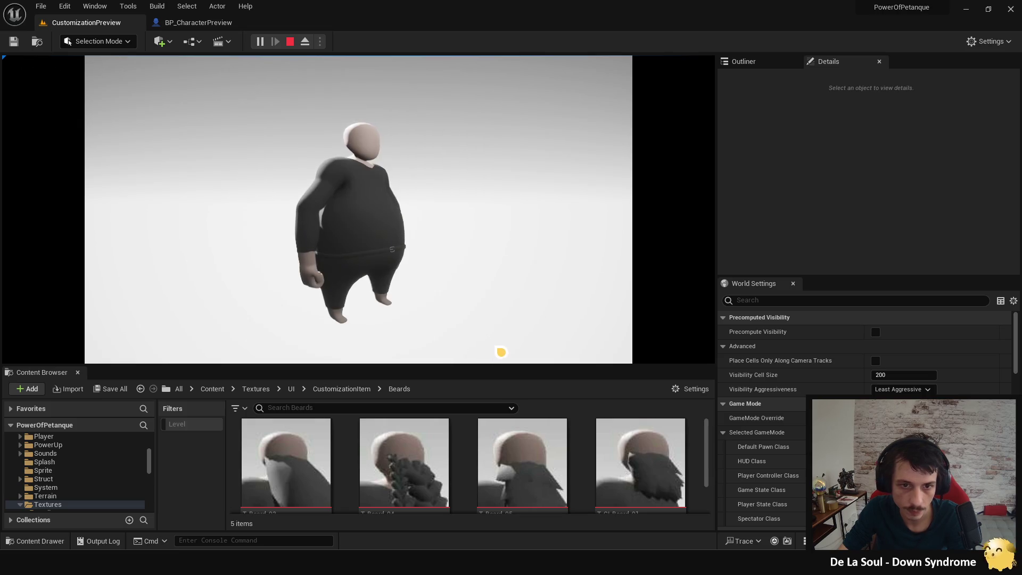
left_click(291, 42)
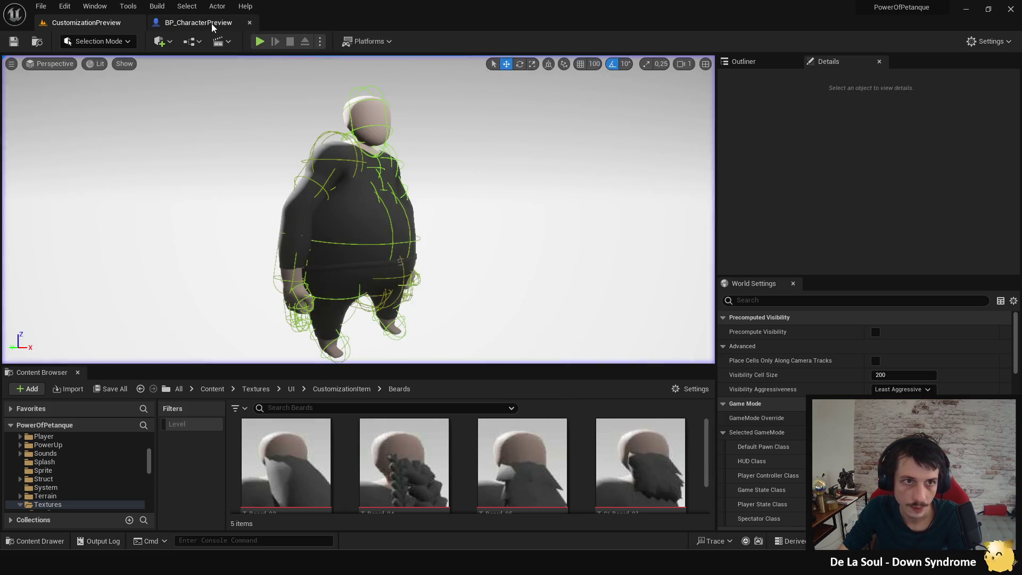
Step: Switch the Belt component's skeletal mesh to SM_Belt_02
left_click(213, 23)
left_click(889, 384)
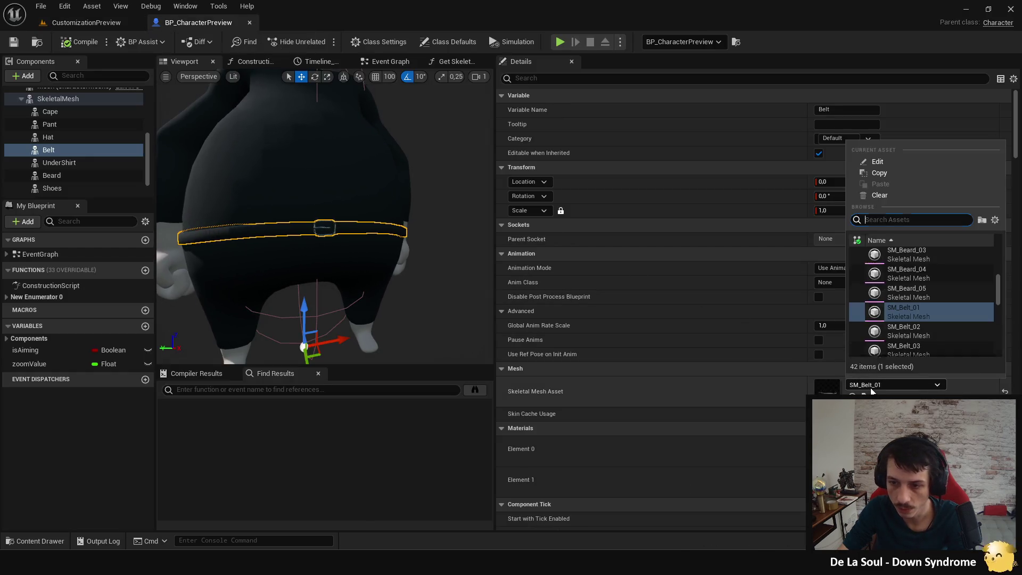
left_click(898, 346)
Step: Play CustomizationPreview and capture an image of the character with the brown belt
left_click(104, 24)
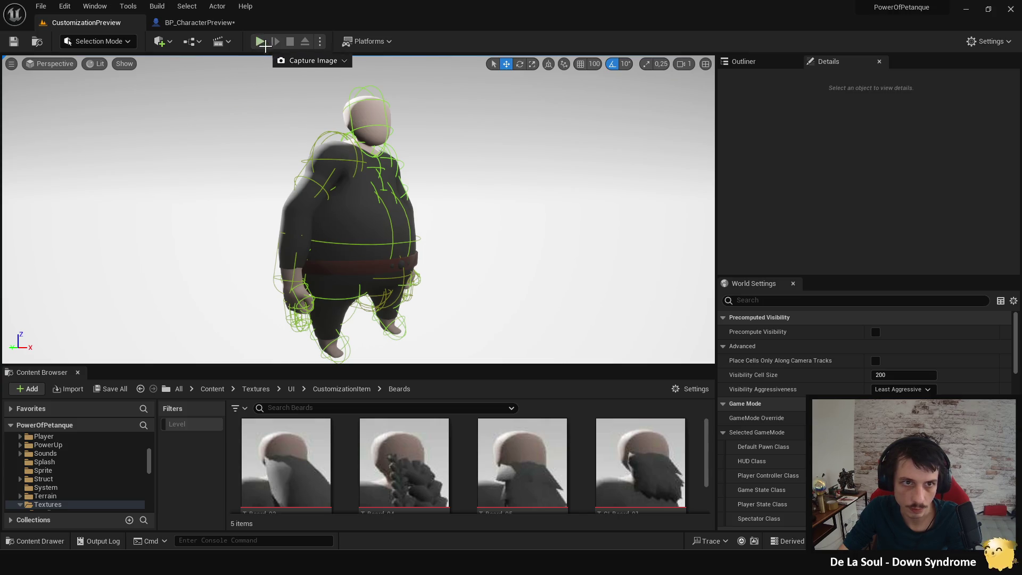
right_click(298, 79)
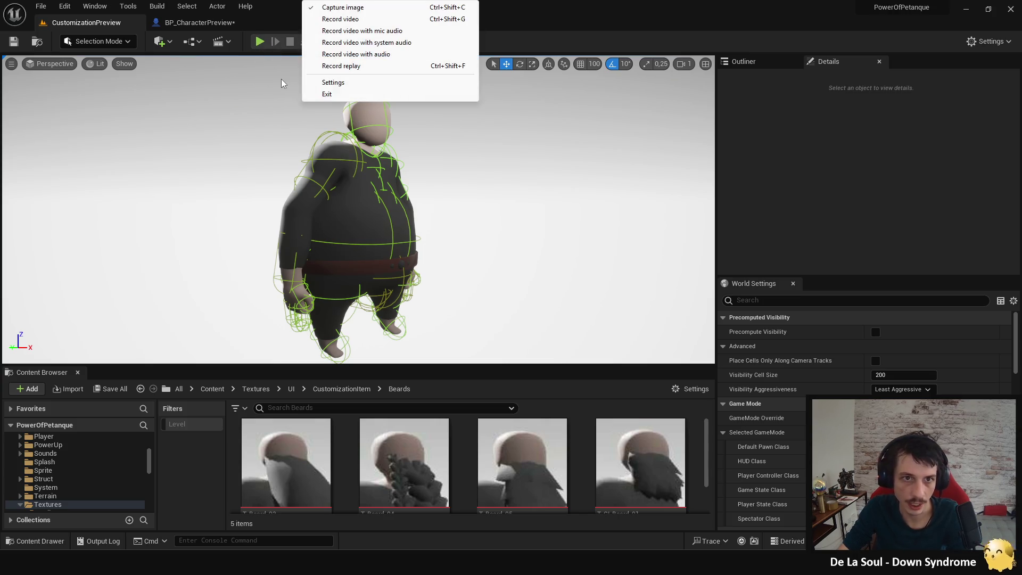
left_click(281, 79)
key("ctrl+s")
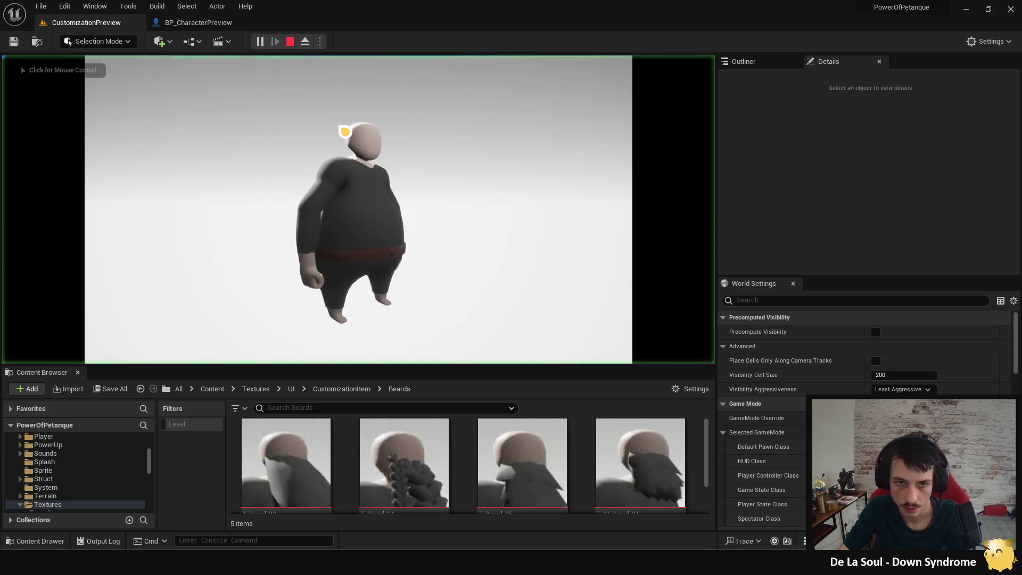
left_click_drag(259, 100, 484, 340)
left_click(499, 353)
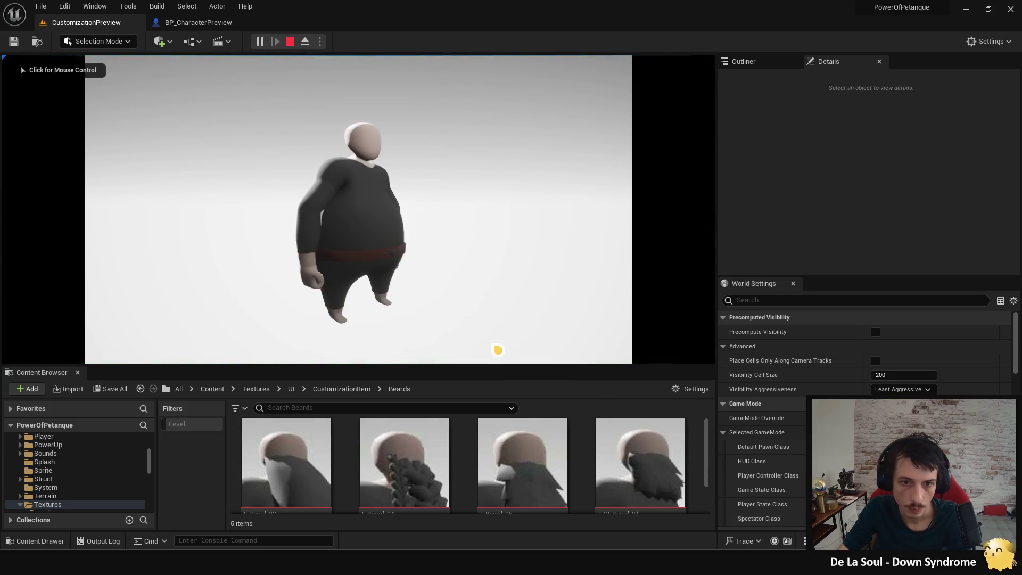
left_click(291, 41)
Step: Change the Belt mesh to SM_Belt_03 and check the character in the level
left_click(198, 22)
left_click(889, 386)
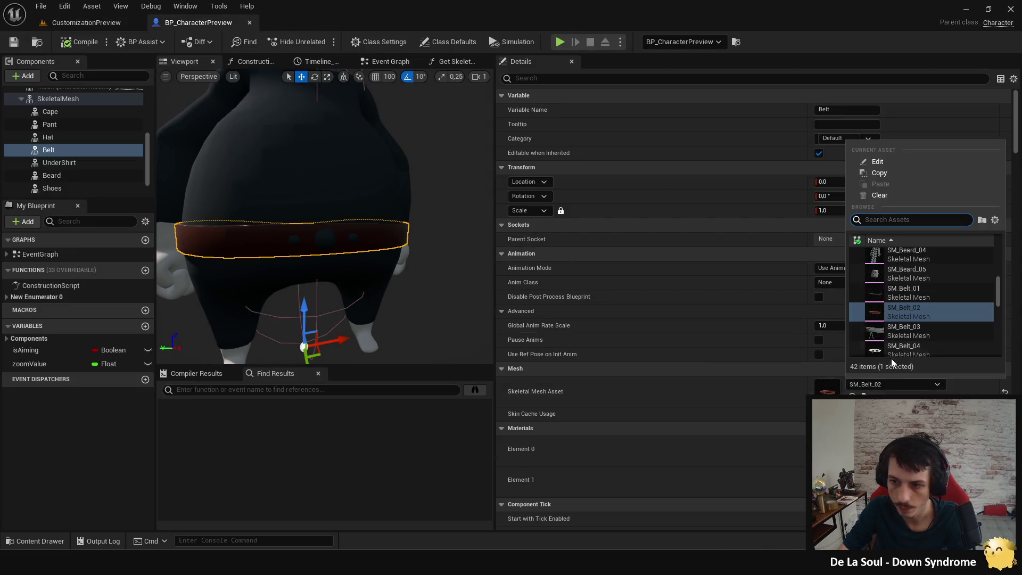
left_click(900, 332)
left_click(87, 22)
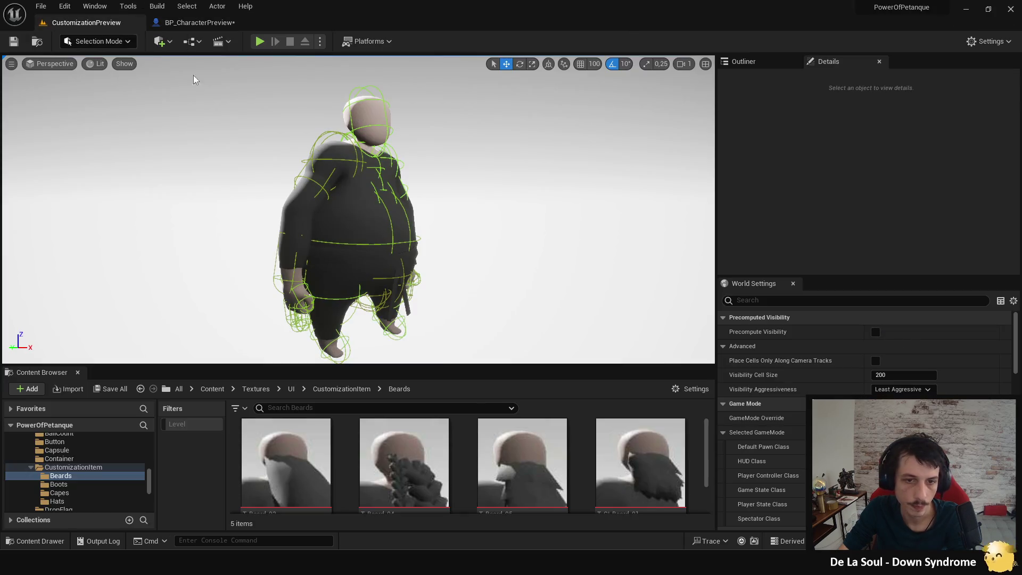
left_click(364, 258)
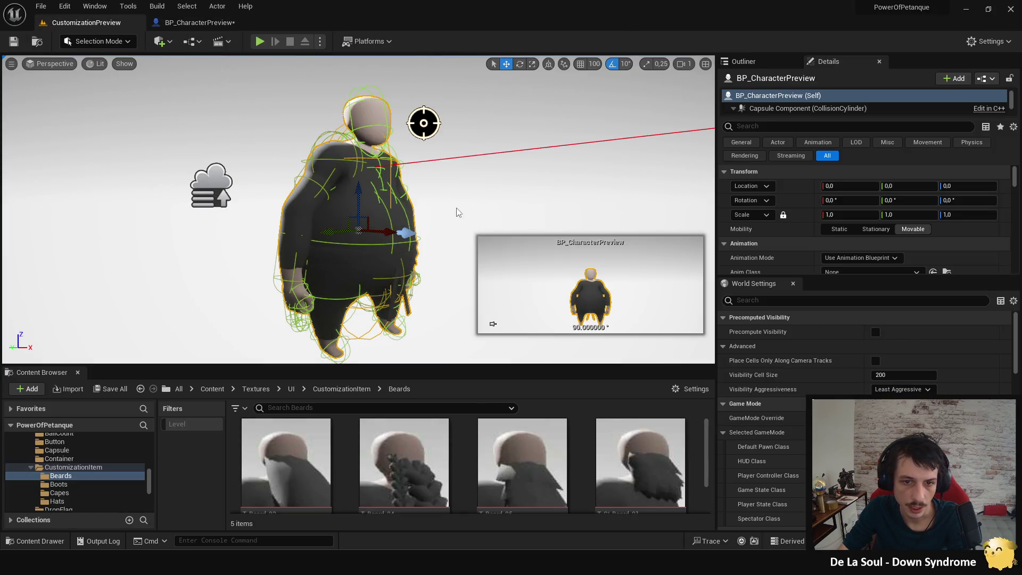
left_click(456, 211)
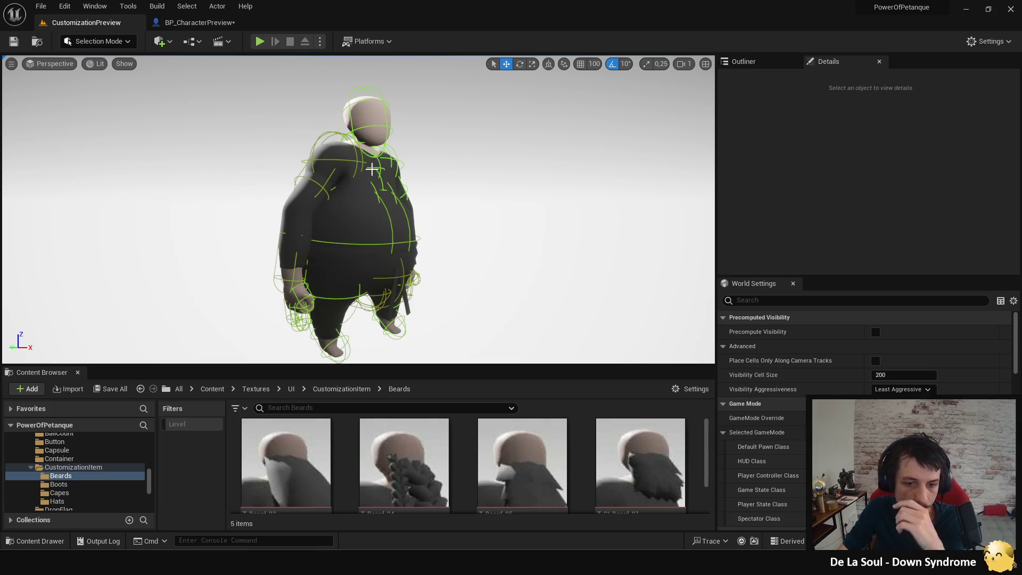
Step: Open SM_Belt_03 in its mesh editor, then return to BP_CharacterPreview and select Pant
left_click(209, 27)
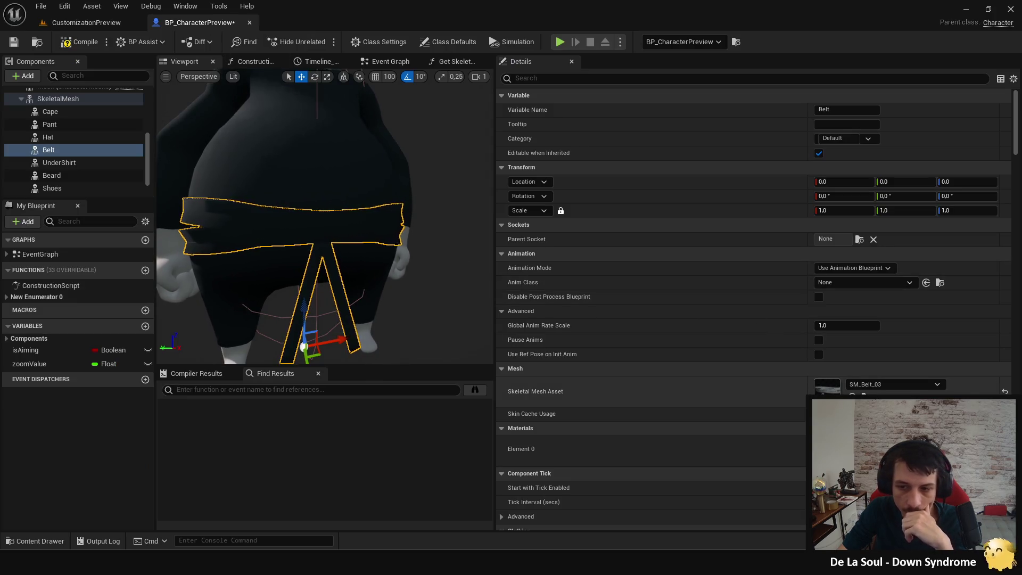
double_click(826, 387)
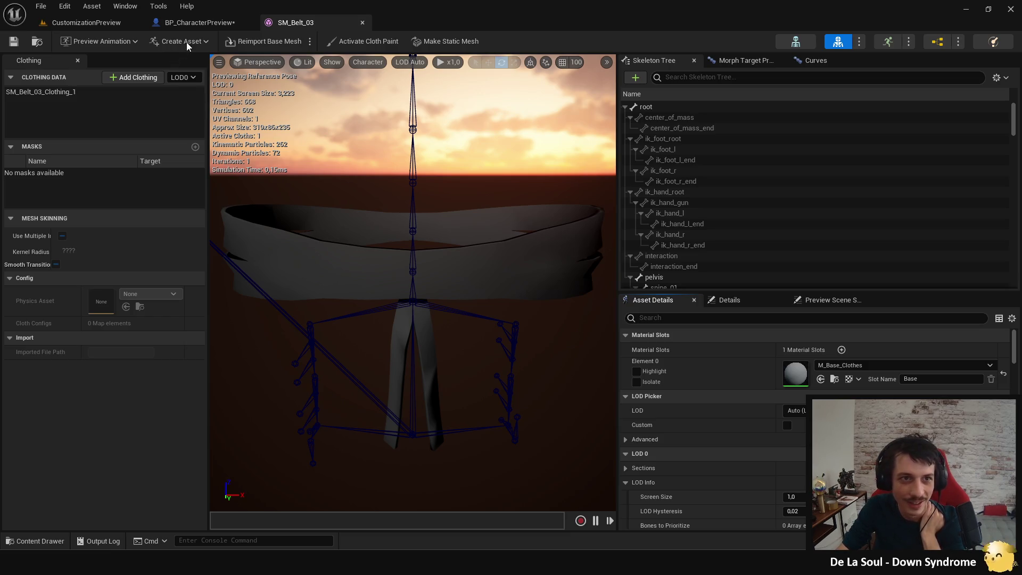
left_click(198, 22)
left_click(228, 279)
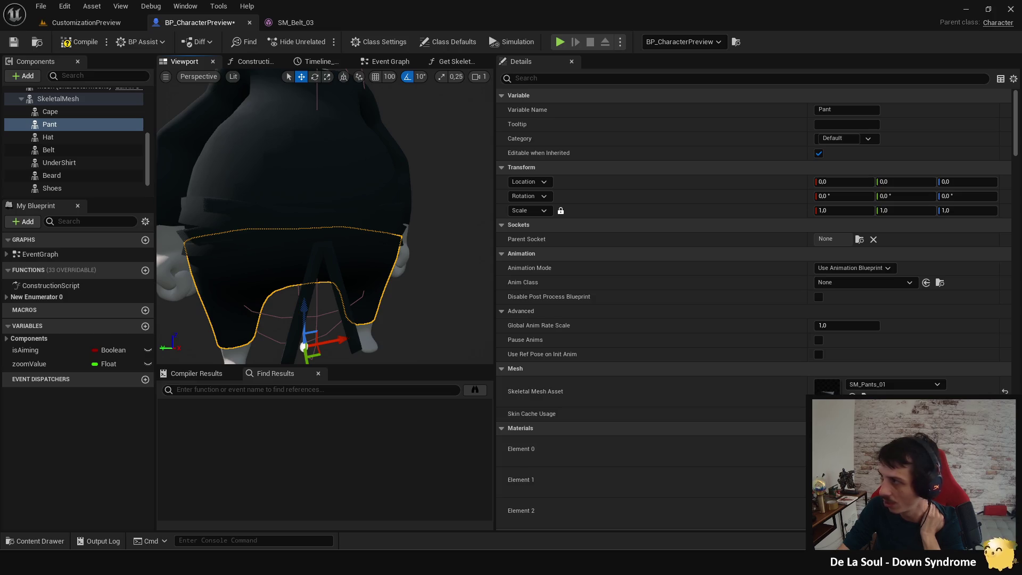
Step: Enable Hidden in Game on the UnderShirt component via a 'hidden' property search
left_click(318, 171)
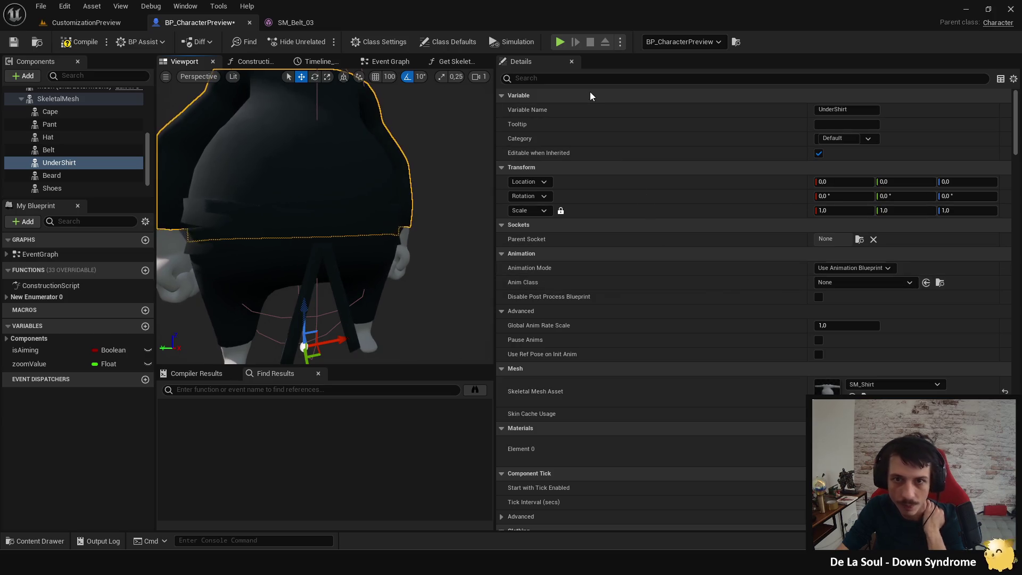
left_click(583, 79)
type("hidden")
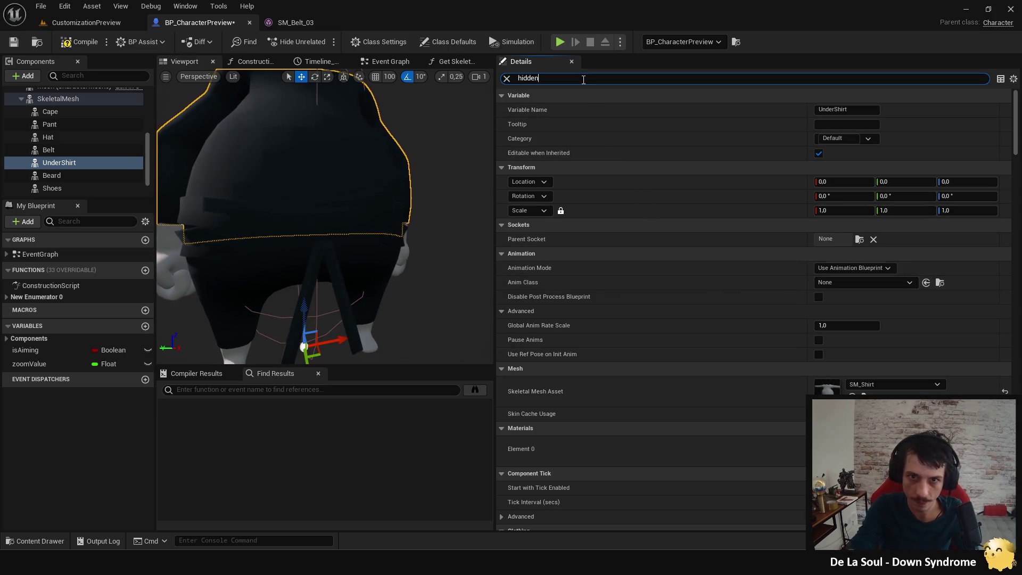
left_click(819, 210)
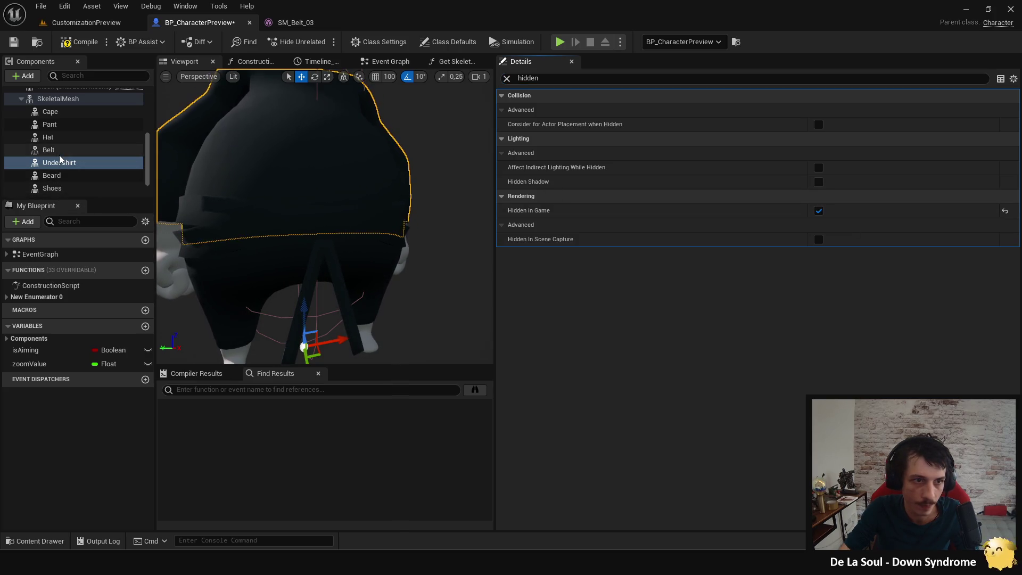
scroll(67, 152, "down", 1)
Step: Enable Hidden in Game on Pant, save, then select Belt and clear the search
left_click(52, 107)
left_click(818, 211)
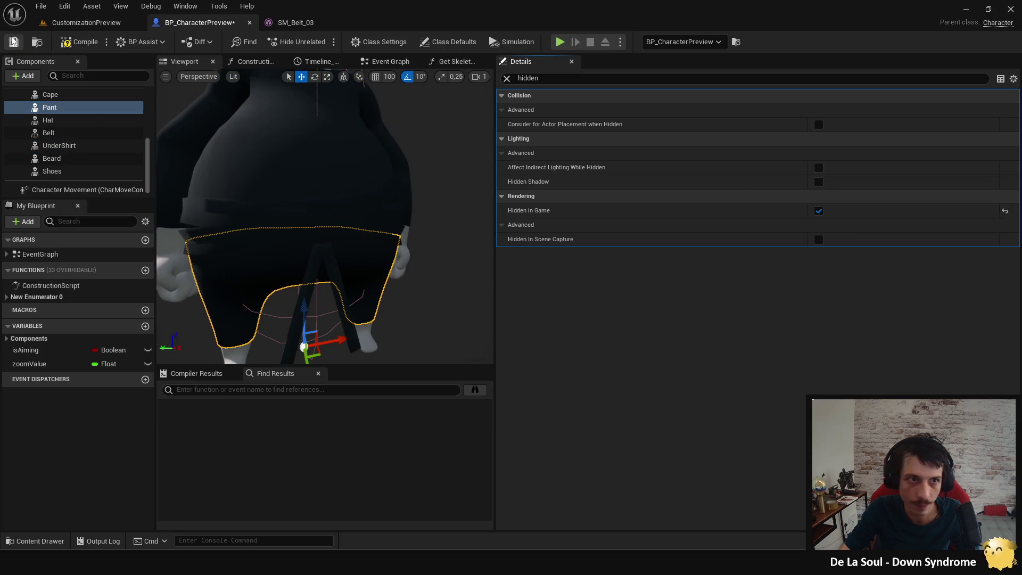
left_click(13, 42)
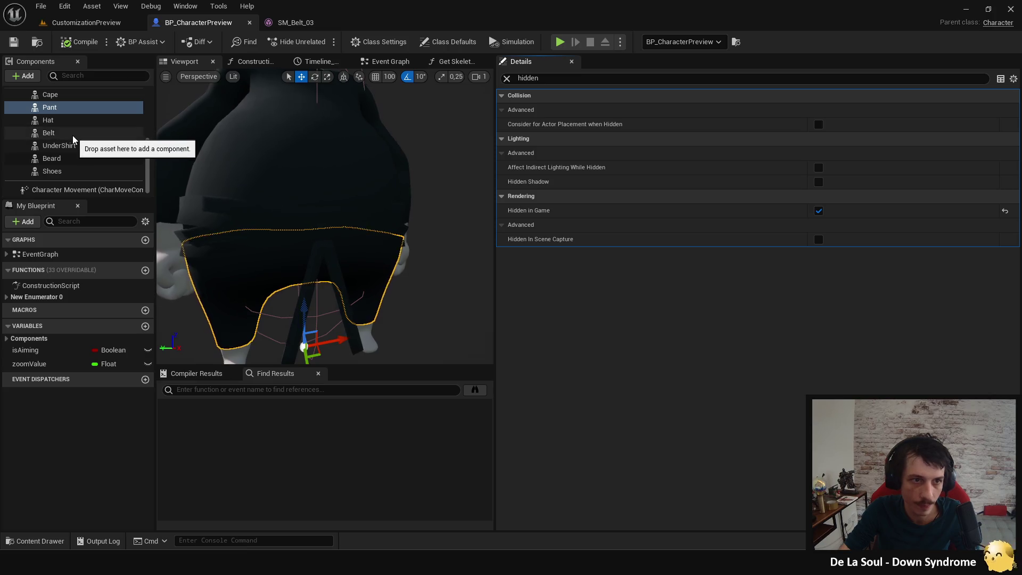
left_click(53, 133)
left_click(507, 78)
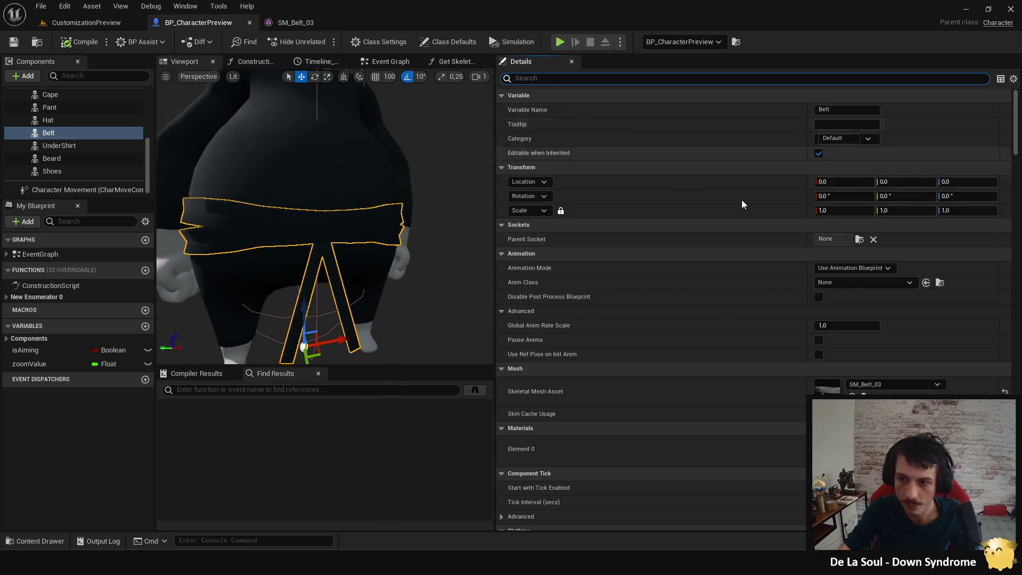
Step: Assign SM_Belt_01 to the Belt, compile and save, and capture it in play
left_click(910, 383)
left_click(928, 274)
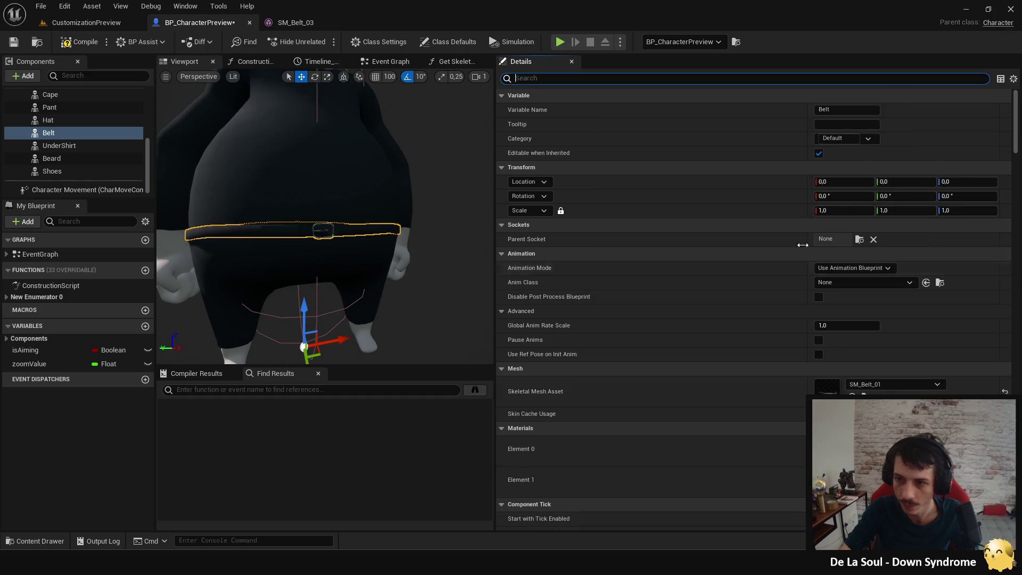
left_click(71, 47)
left_click(101, 22)
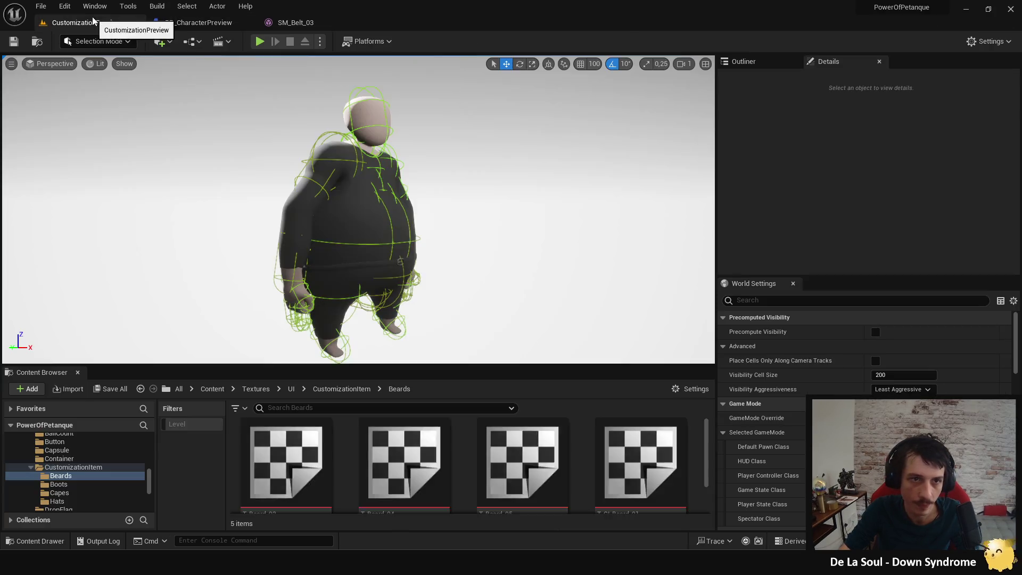
left_click(259, 41)
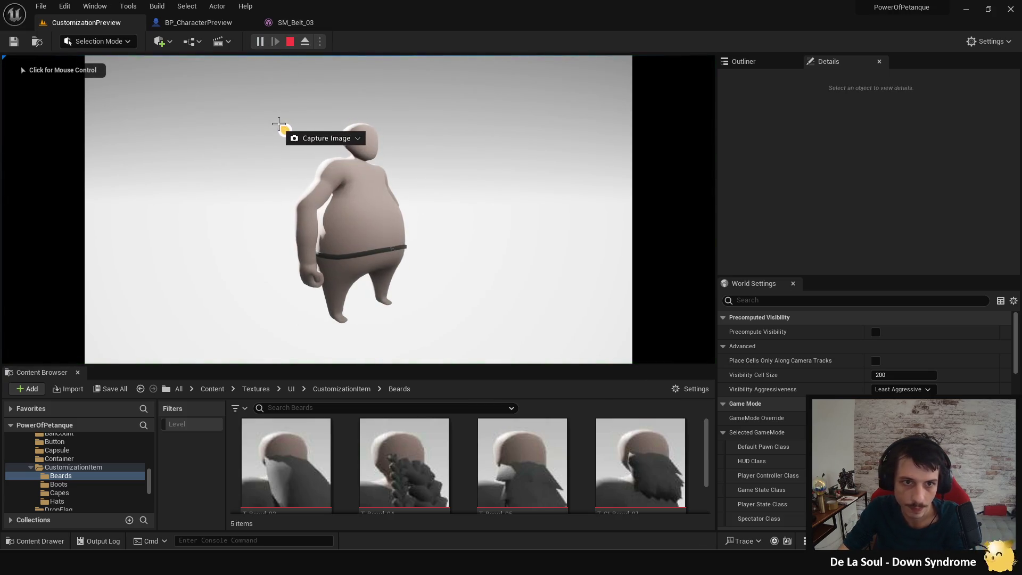
left_click_drag(260, 107, 504, 333)
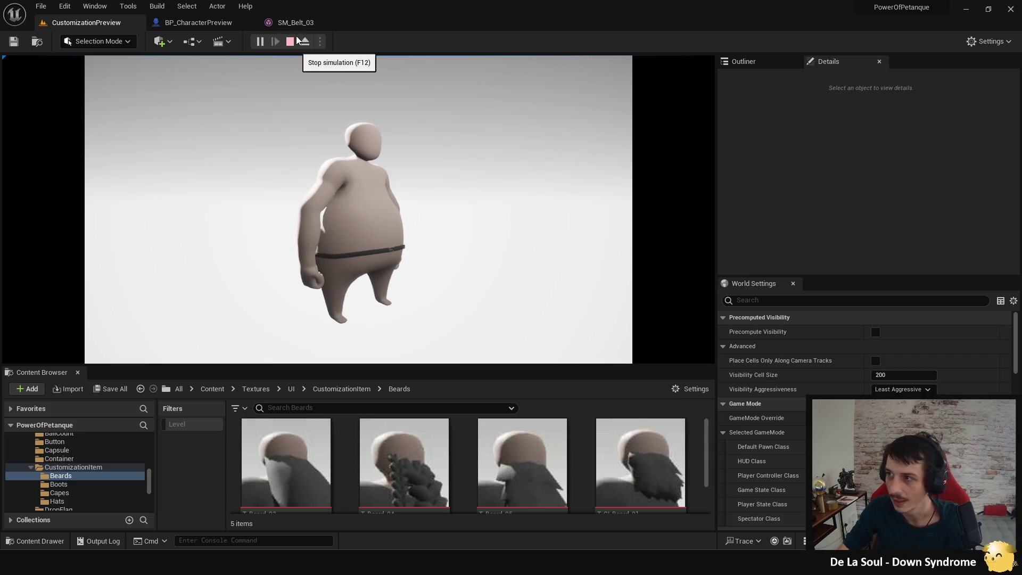
left_click(223, 21)
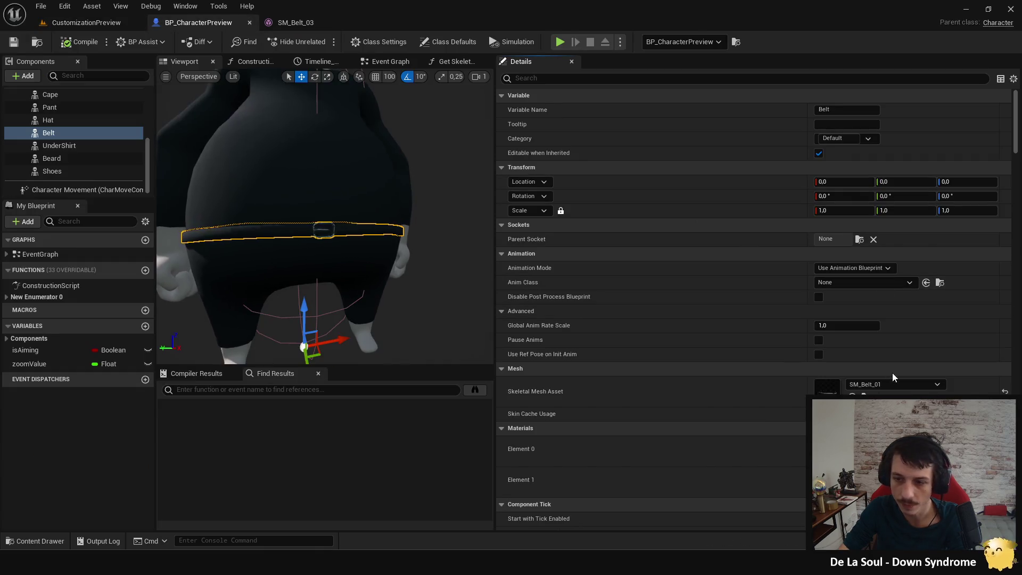
Step: Switch the Belt to SM_Belt_02, play-test it, then open SM_Belt_02 in its editor
left_click(892, 381)
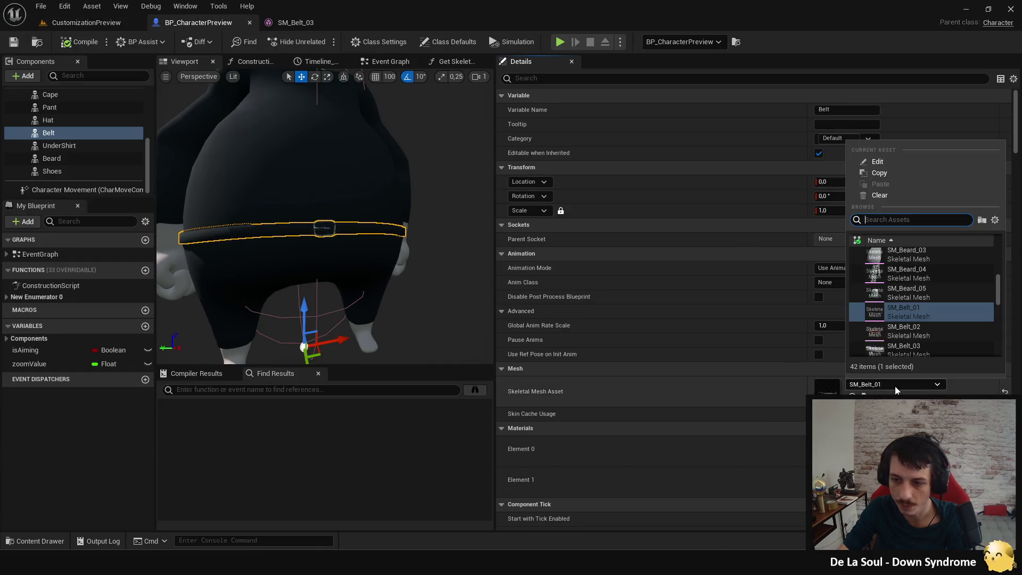
left_click(920, 335)
left_click(131, 22)
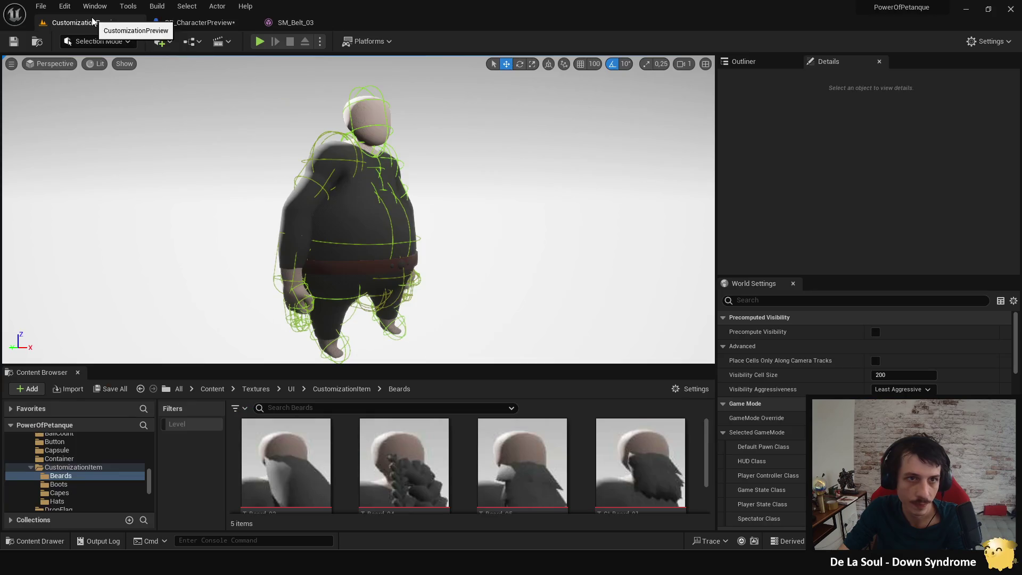
left_click(260, 41)
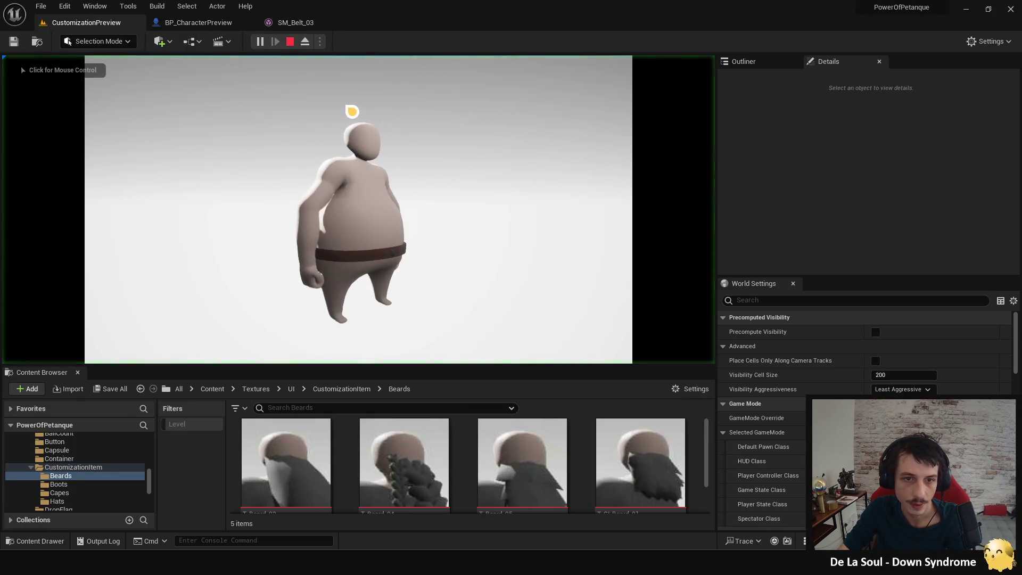
left_click(290, 41)
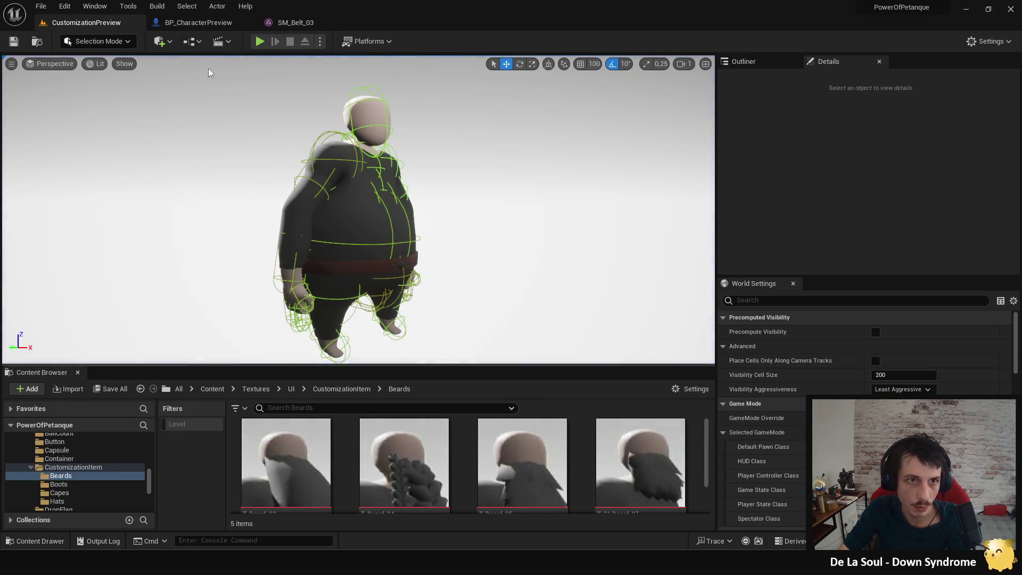
left_click(198, 22)
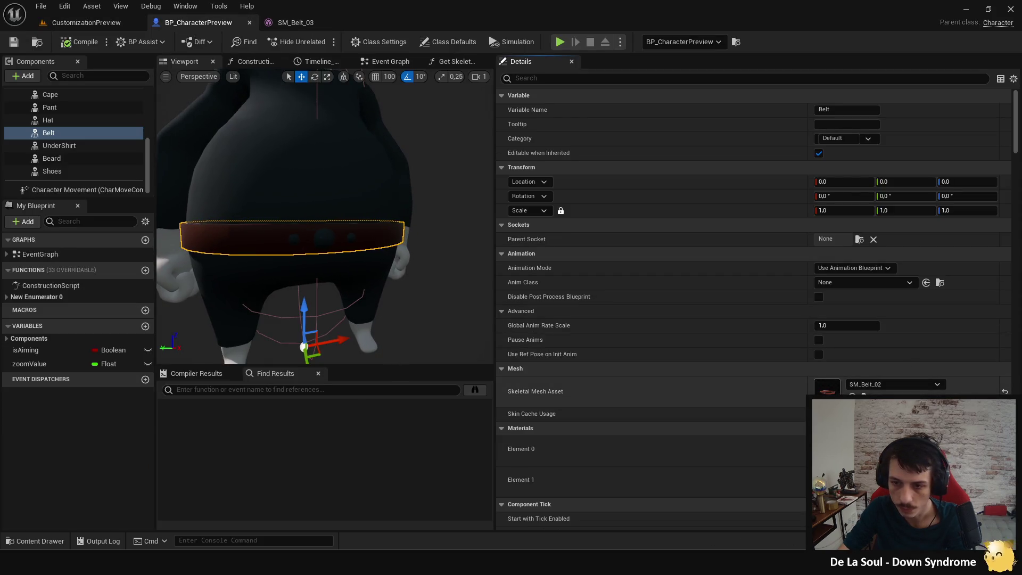
double_click(826, 385)
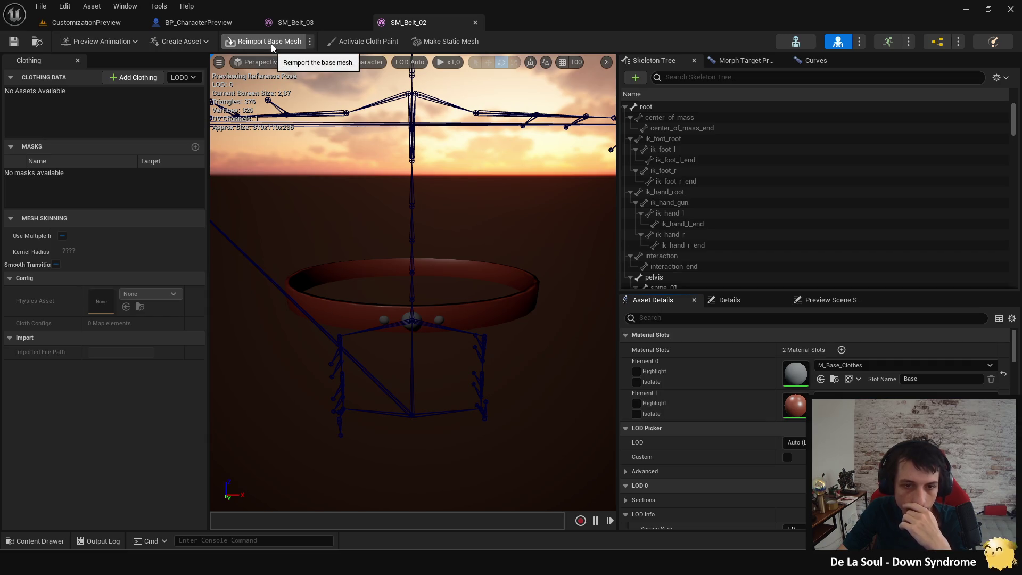
Step: Play CustomizationPreview and capture an image of the character wearing SM_Belt_02
left_click(104, 24)
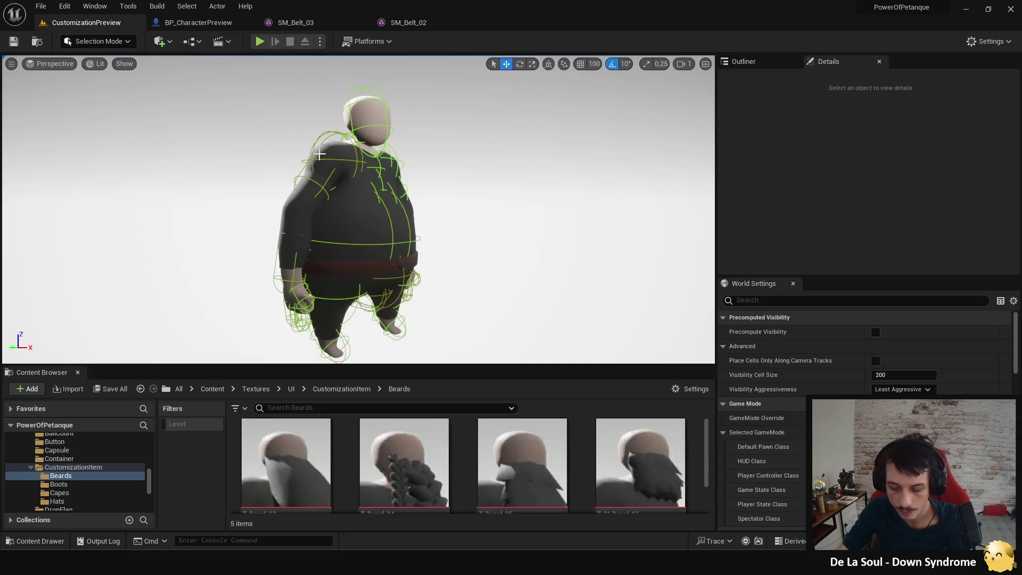
left_click(408, 129)
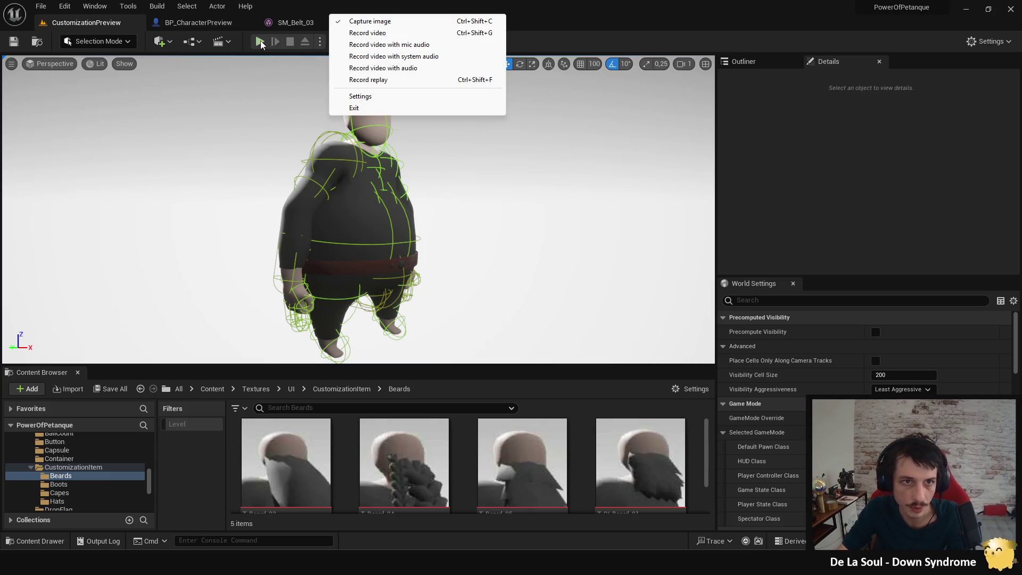
left_click(259, 41)
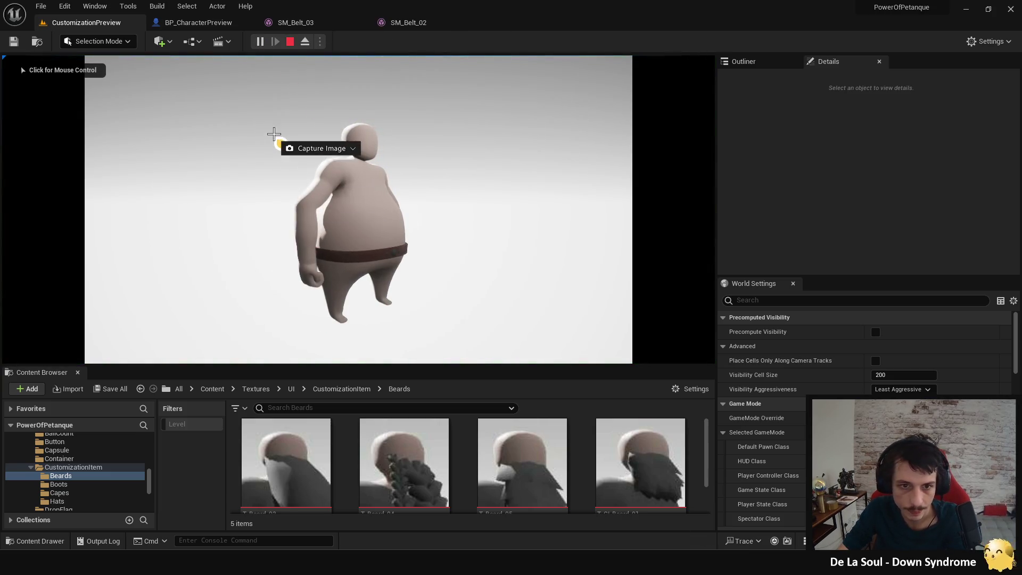
left_click_drag(243, 101, 506, 347)
key("Return")
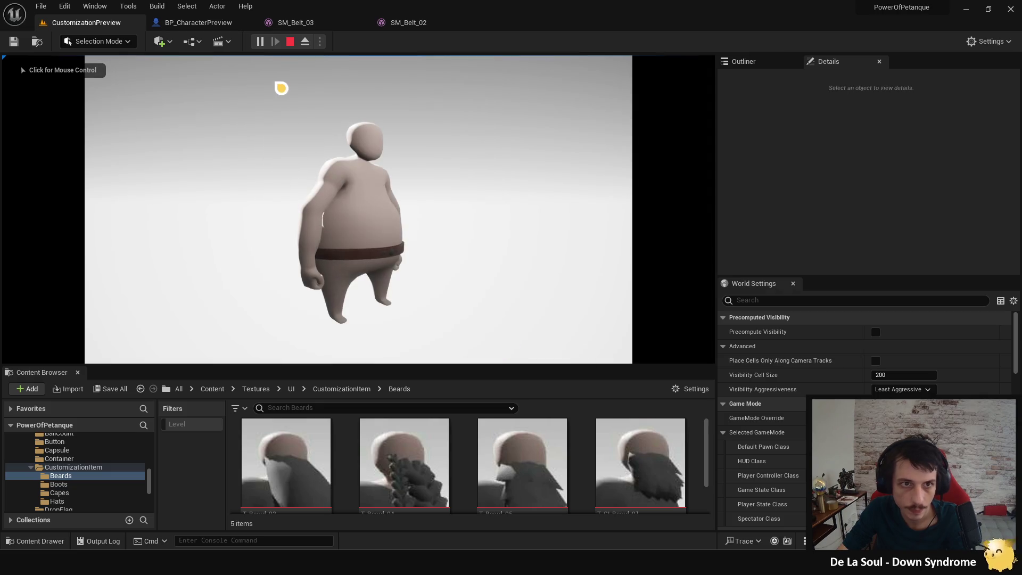
left_click(290, 42)
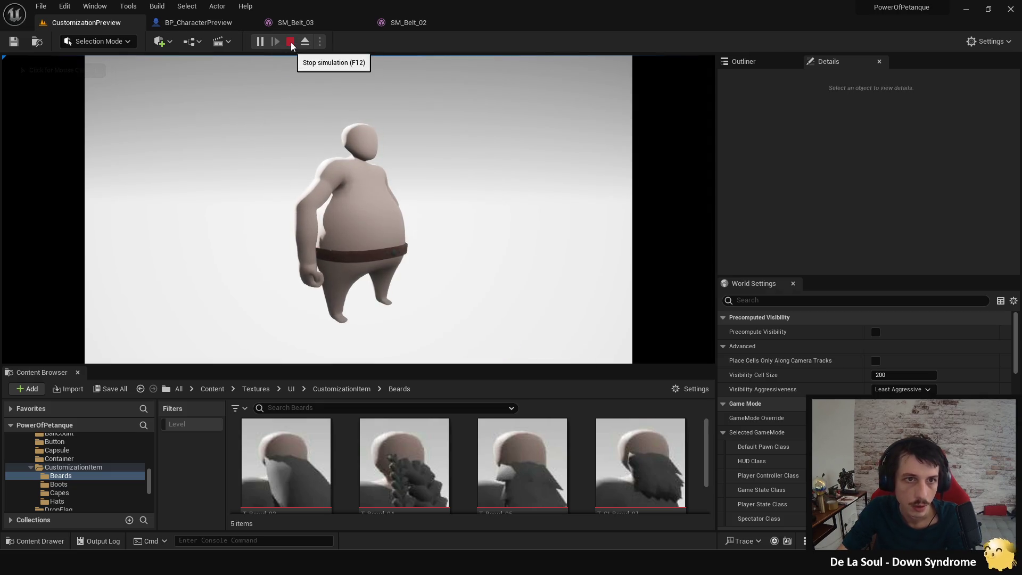
Step: Set the Belt to SM_Belt_03, compile and save, and play-test the sash in CustomizationPreview
left_click(191, 24)
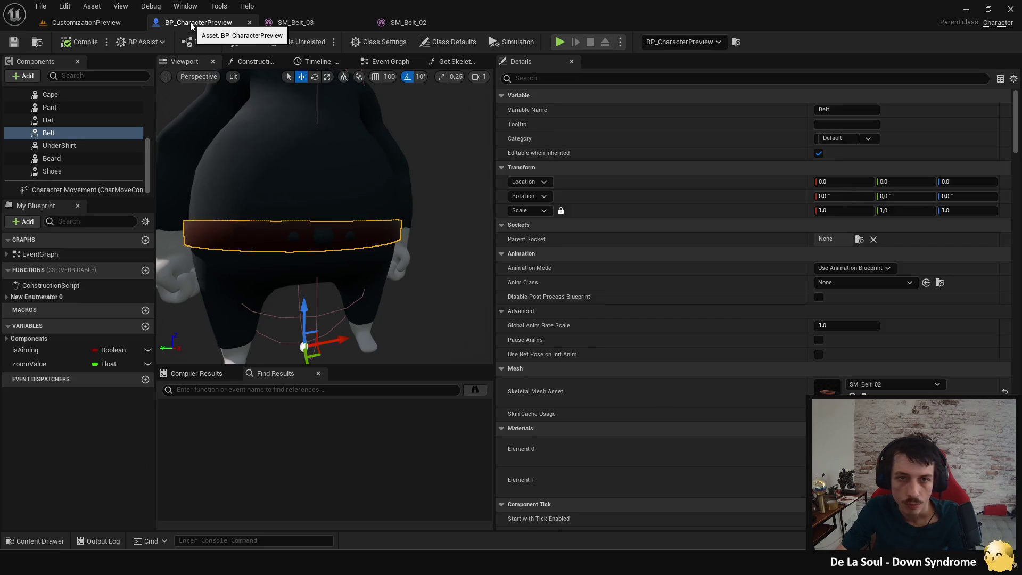
left_click(895, 383)
left_click(903, 334)
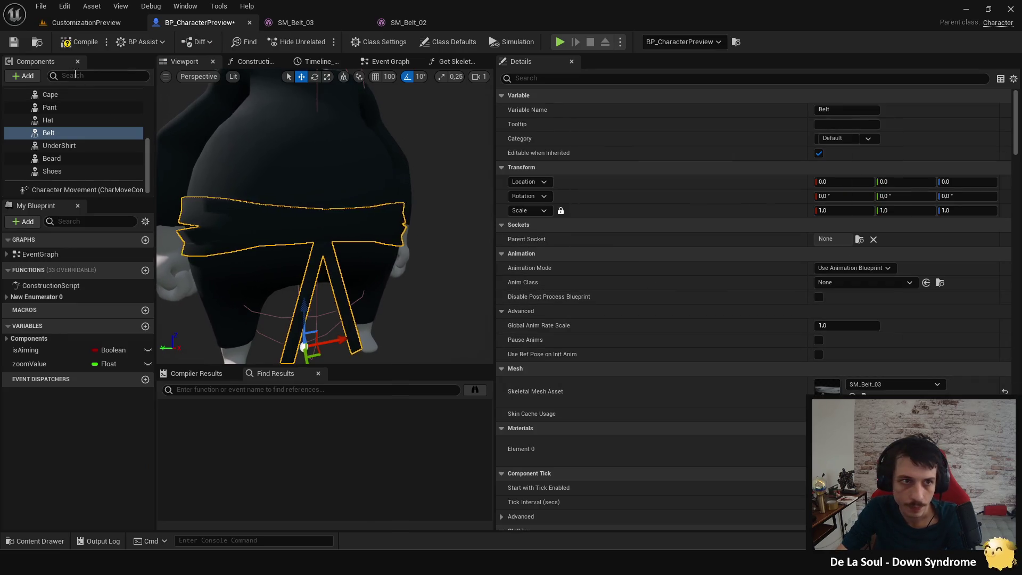
left_click(80, 42)
left_click(118, 24)
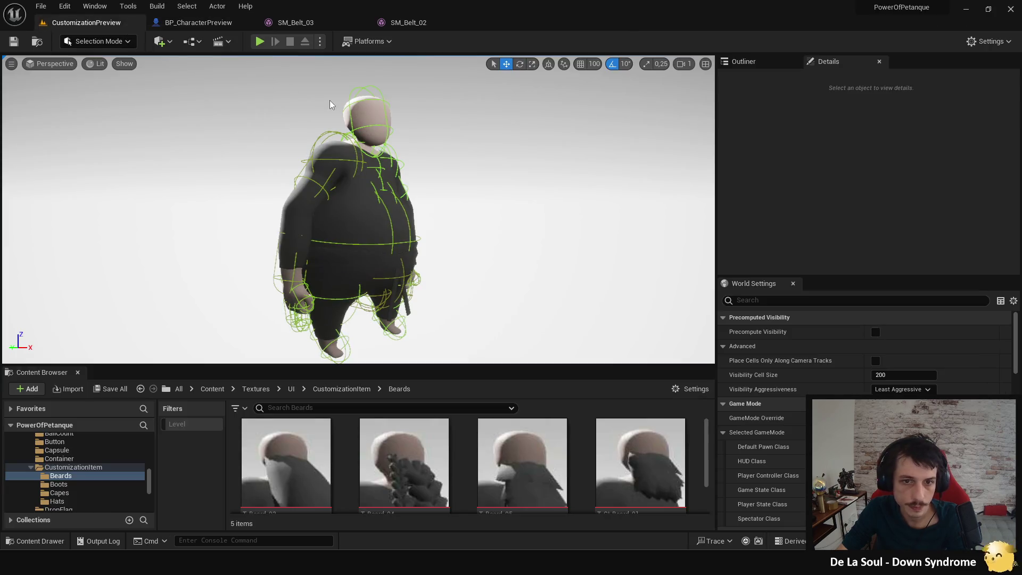
left_click(260, 41)
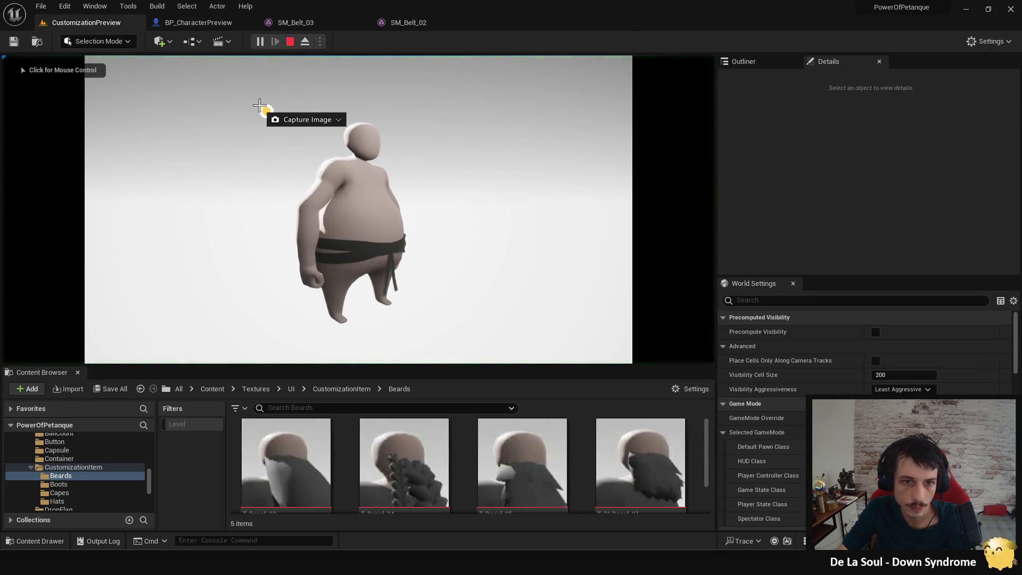
left_click(290, 42)
left_click(200, 22)
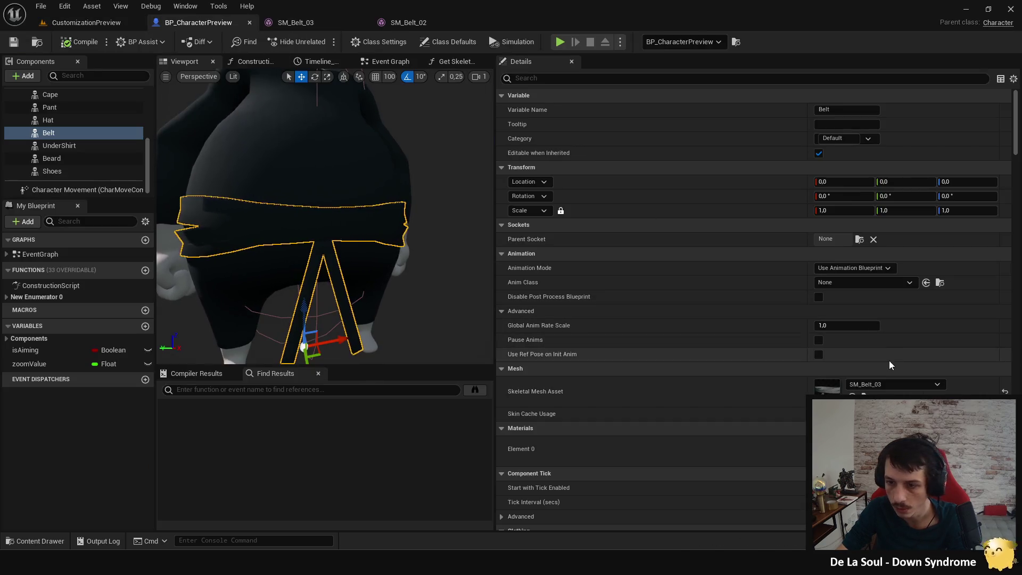
Step: Assign SM_Belt_04 to the Belt, compile and save, play-test it, then enlarge the Content Browser
left_click(886, 384)
left_click(905, 331)
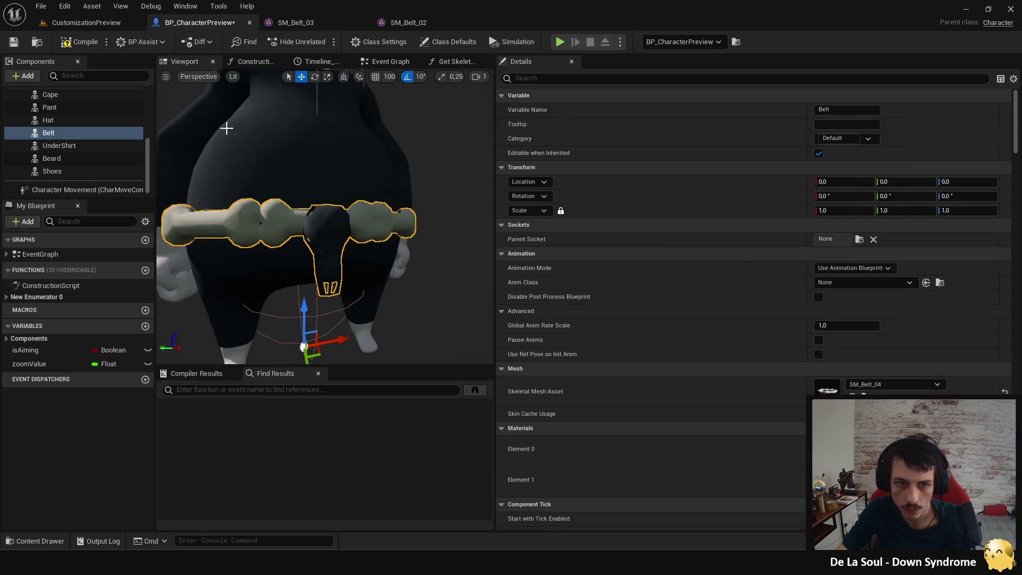
left_click(84, 44)
left_click(106, 23)
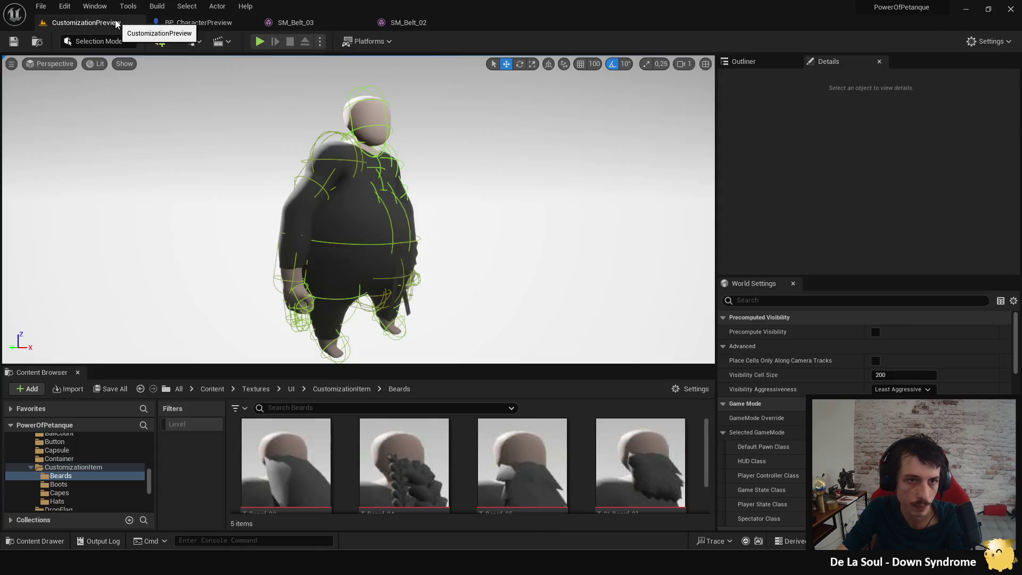
left_click(265, 41)
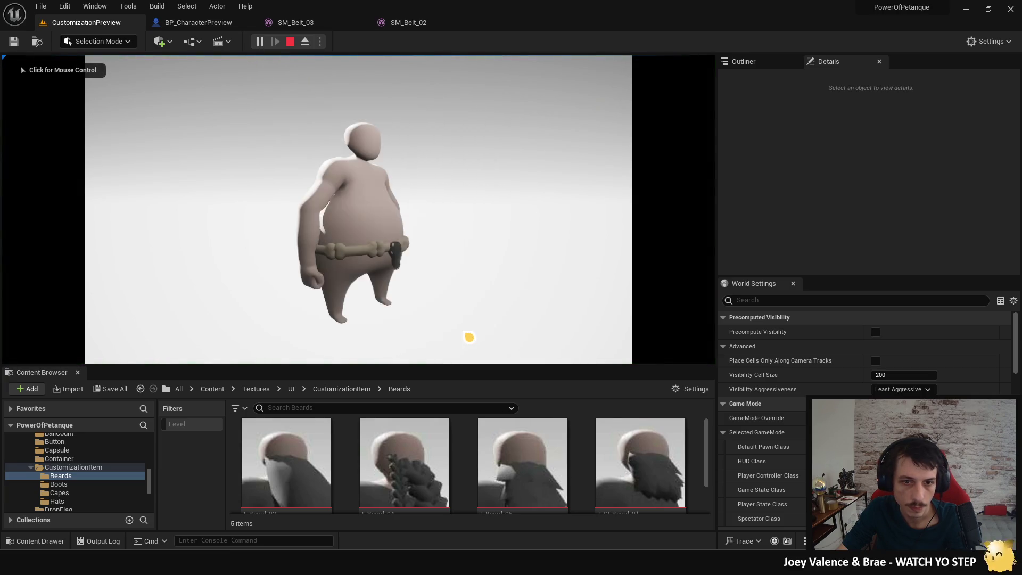
left_click(290, 42)
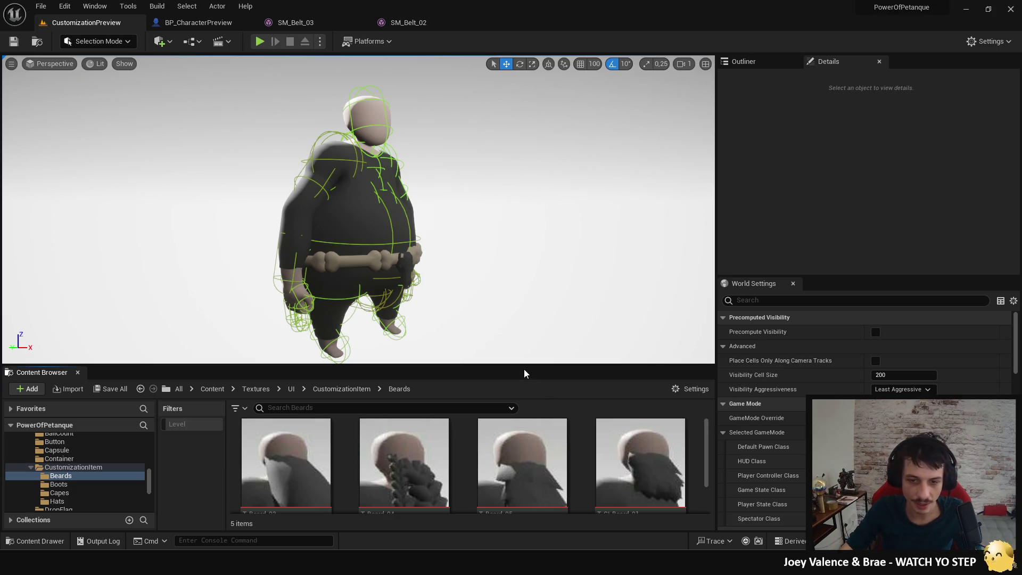
left_click_drag(524, 369, 523, 264)
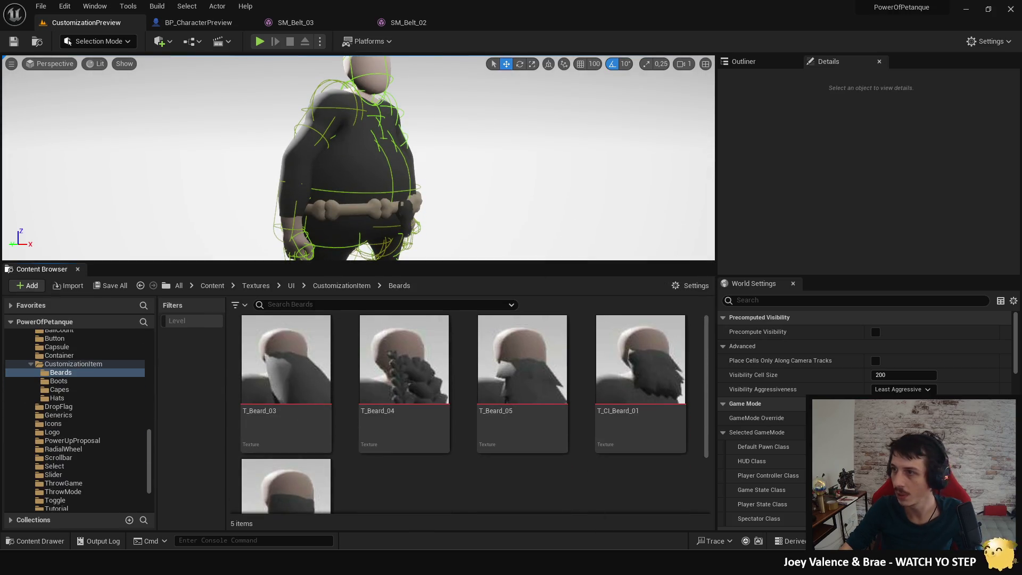
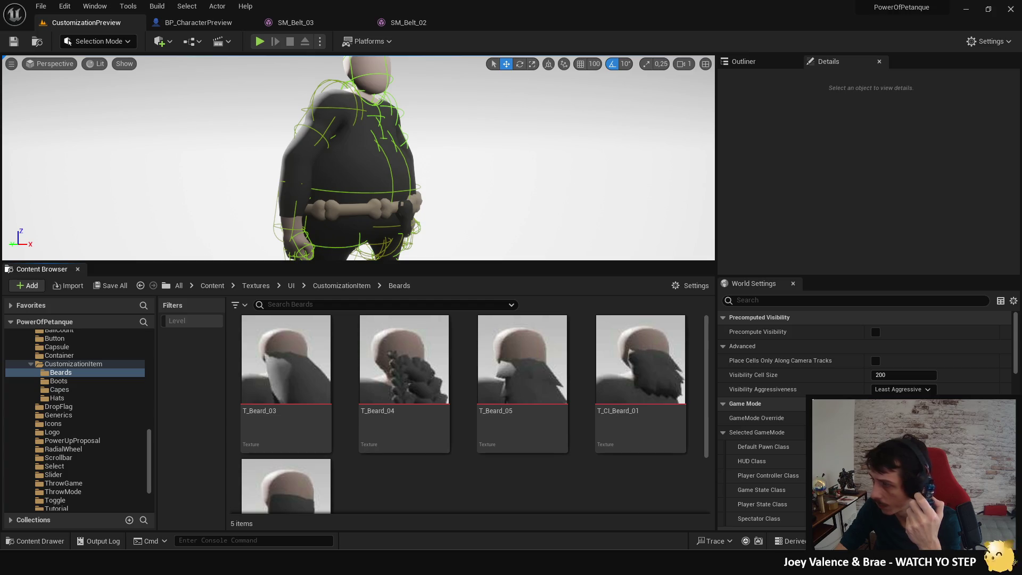
Step: Drag the Graphic Chart Figma browser window over Unreal Engine and maximize it
left_click_drag(1021, 113, 664, 114)
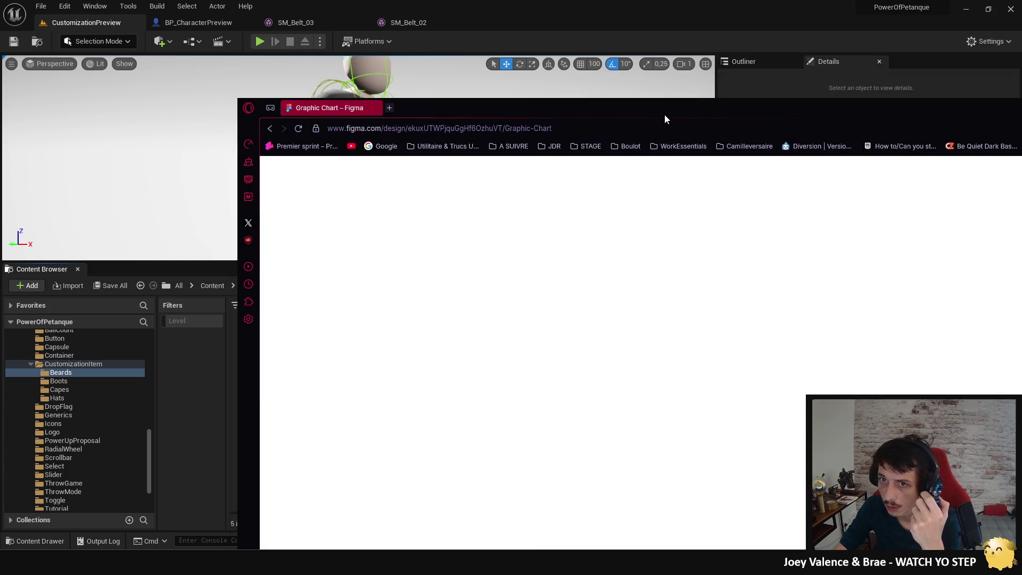
double_click(664, 114)
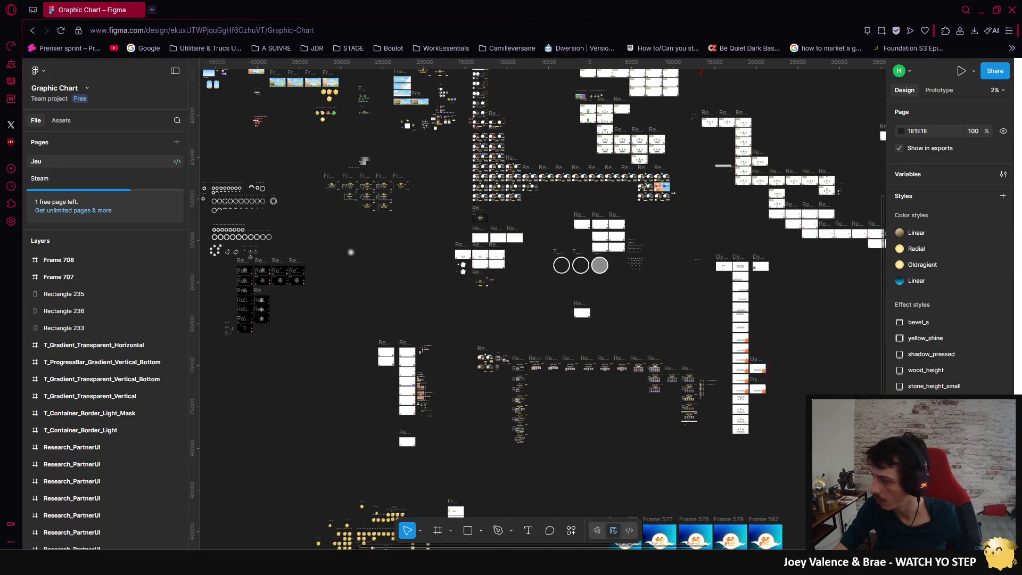
Step: Pan and zoom around the Graphic Chart canvas to survey its Jeu page frames
left_click_drag(431, 283, 566, 308)
mouse_move(401, 175)
left_mouse_down()
mouse_move(596, 346)
mouse_move(342, 270)
left_mouse_up()
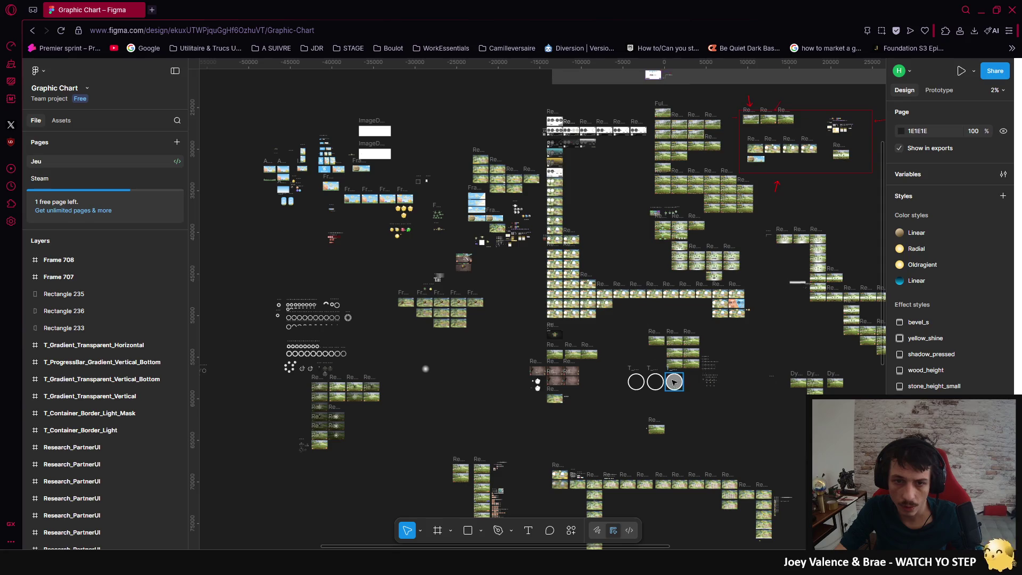
scroll(592, 219, "down", 3)
scroll(464, 173, "left", 7)
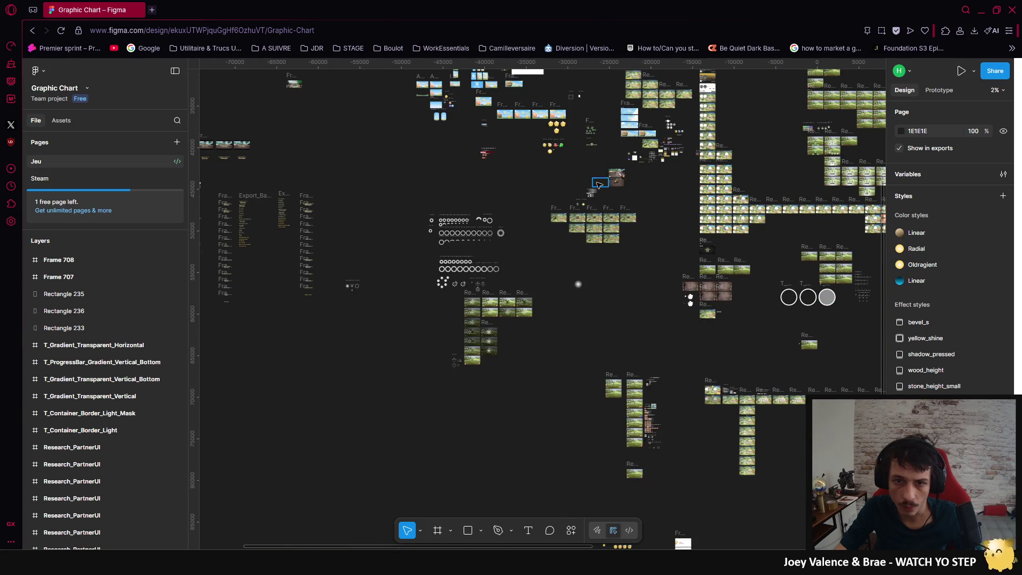
scroll(663, 283, "down", 6)
scroll(662, 283, "right", 10)
scroll(650, 269, "down", 7)
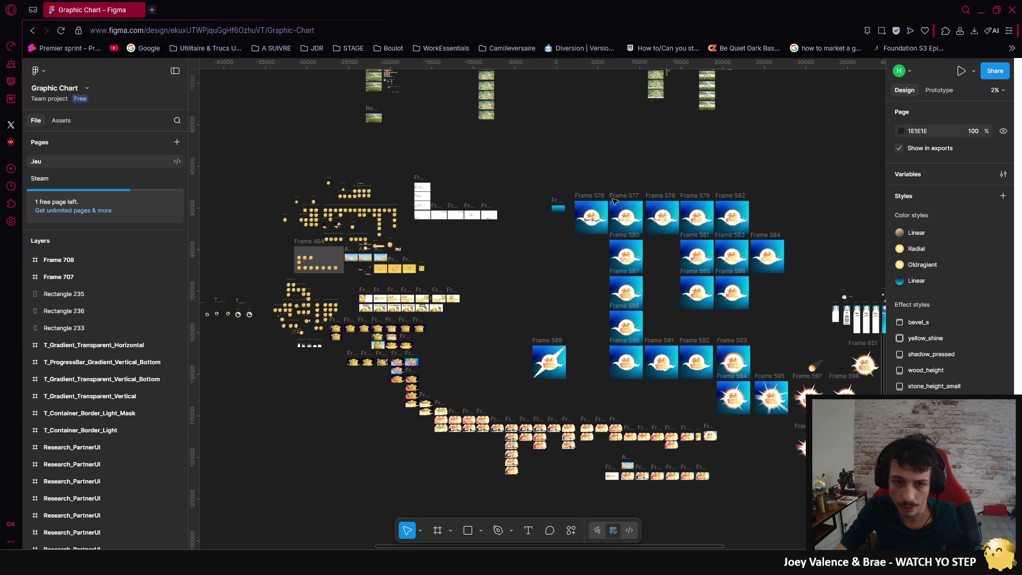
scroll(584, 299, "up", 13)
scroll(585, 299, "right", 10)
scroll(585, 299, "up", 10)
scroll(584, 300, "left", 4)
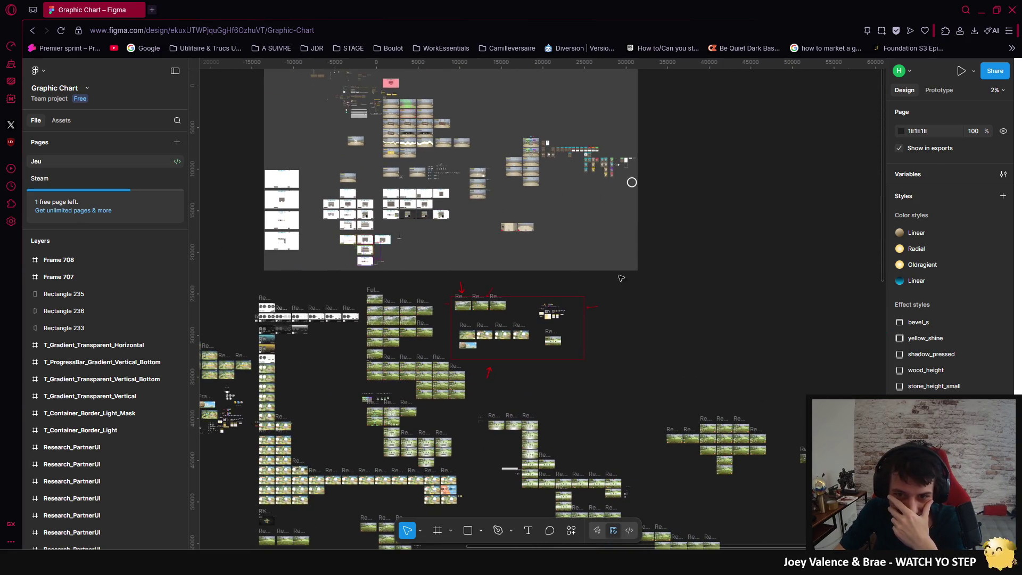
scroll(622, 276, "left", 3)
scroll(691, 278, "down", 1)
scroll(652, 292, "up", 5)
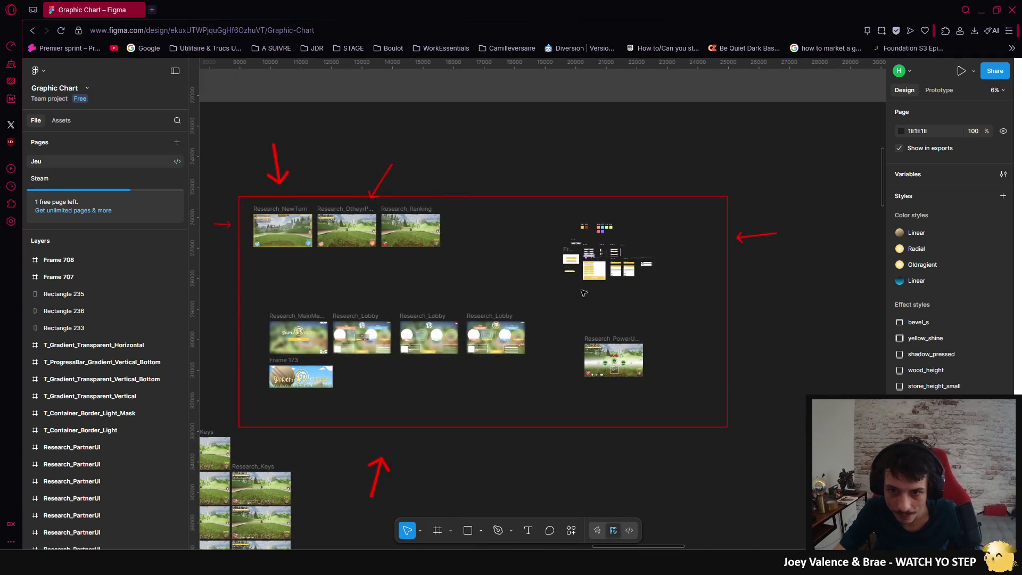
scroll(445, 235, "down", 4)
scroll(445, 236, "left", 10)
scroll(445, 235, "down", 2)
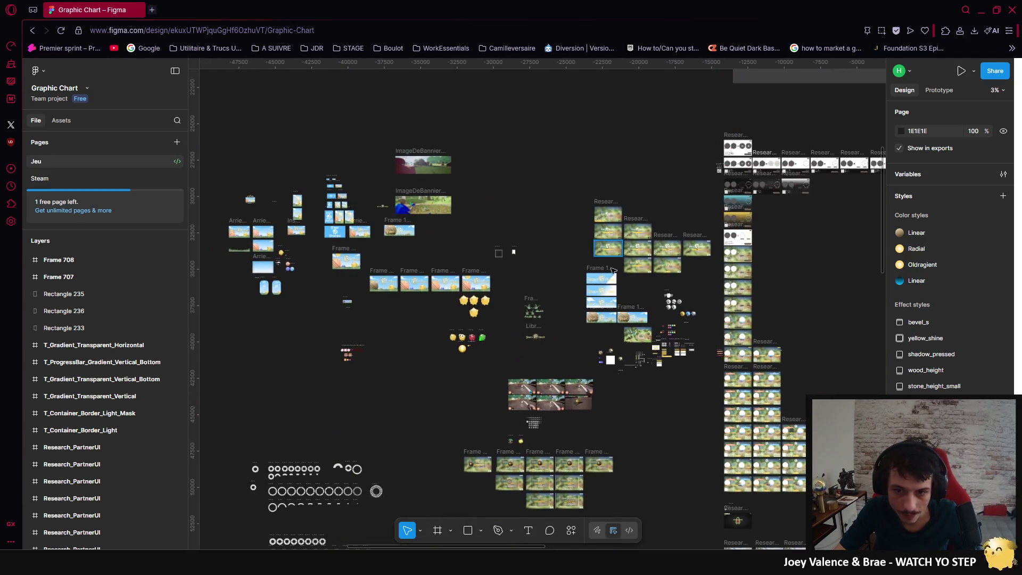
scroll(514, 252, "left", 9)
scroll(514, 252, "down", 4)
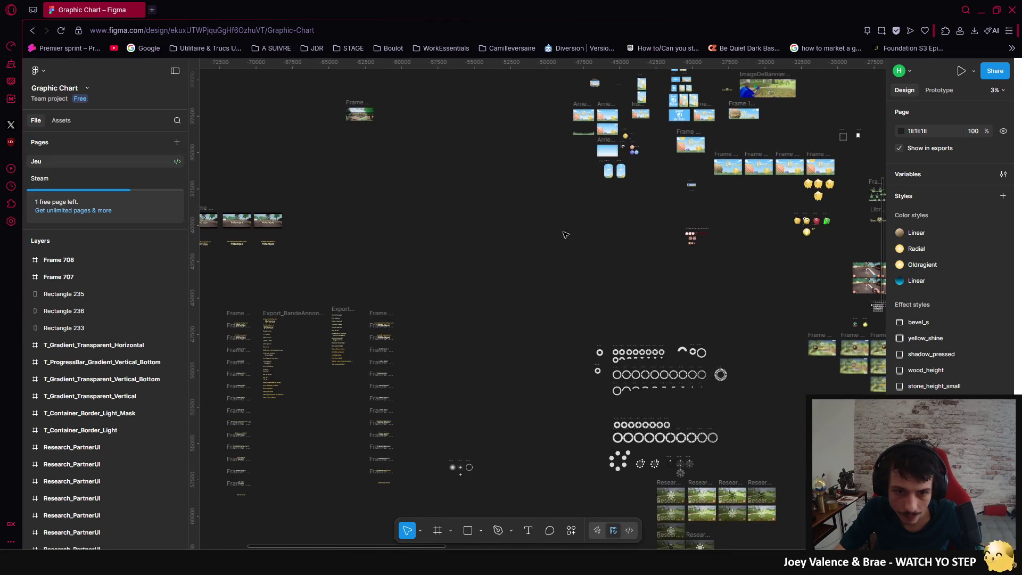
scroll(699, 372, "right", 5)
scroll(699, 372, "down", 2)
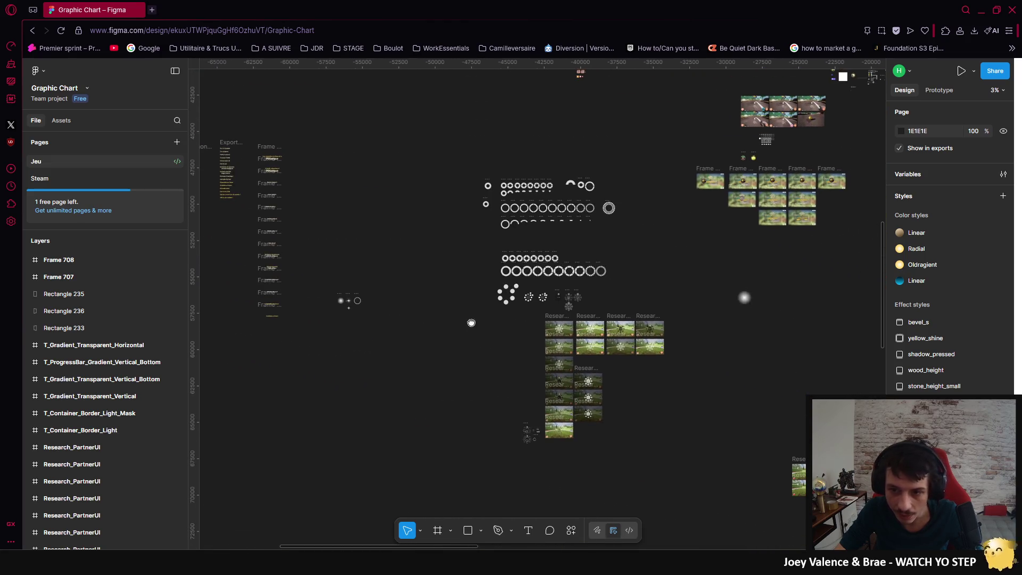
scroll(722, 209, "up", 5)
scroll(721, 209, "up", 3)
scroll(721, 208, "right", 3)
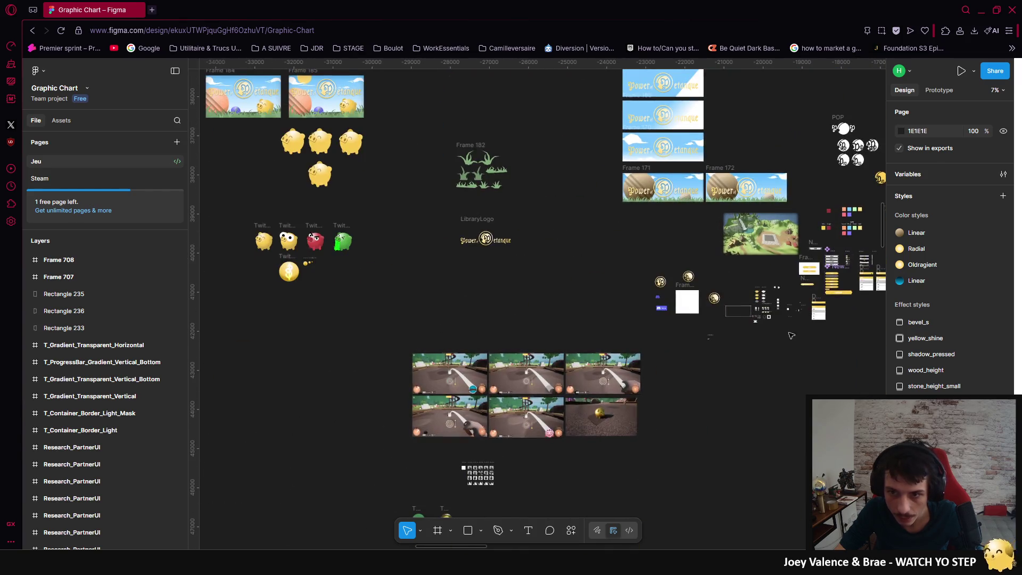
scroll(721, 209, "right", 5)
scroll(721, 208, "up", 2)
scroll(538, 293, "left", 10)
scroll(538, 293, "up", 4)
scroll(538, 293, "left", 5)
scroll(537, 294, "up", 1)
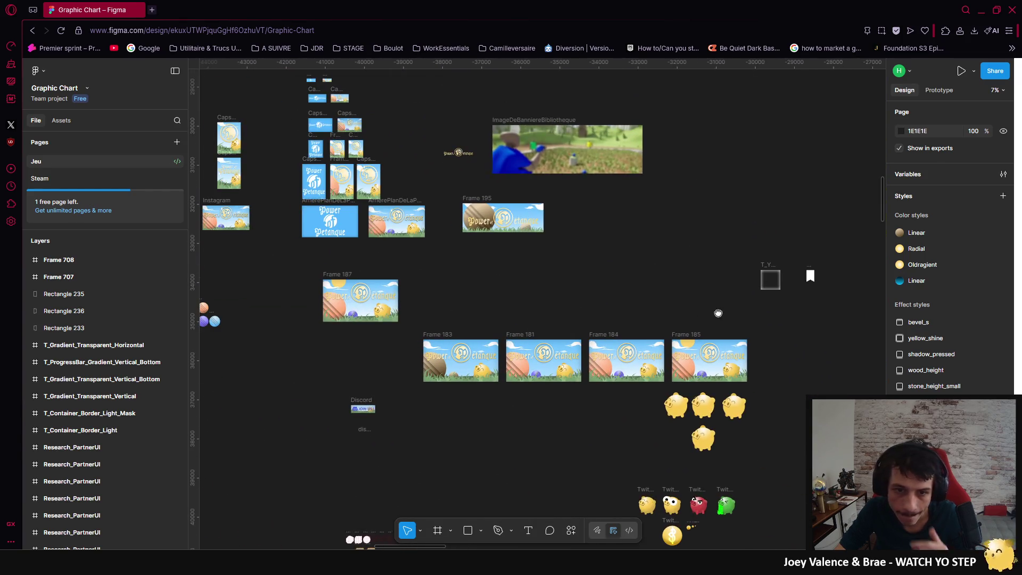
scroll(684, 379, "down", 8)
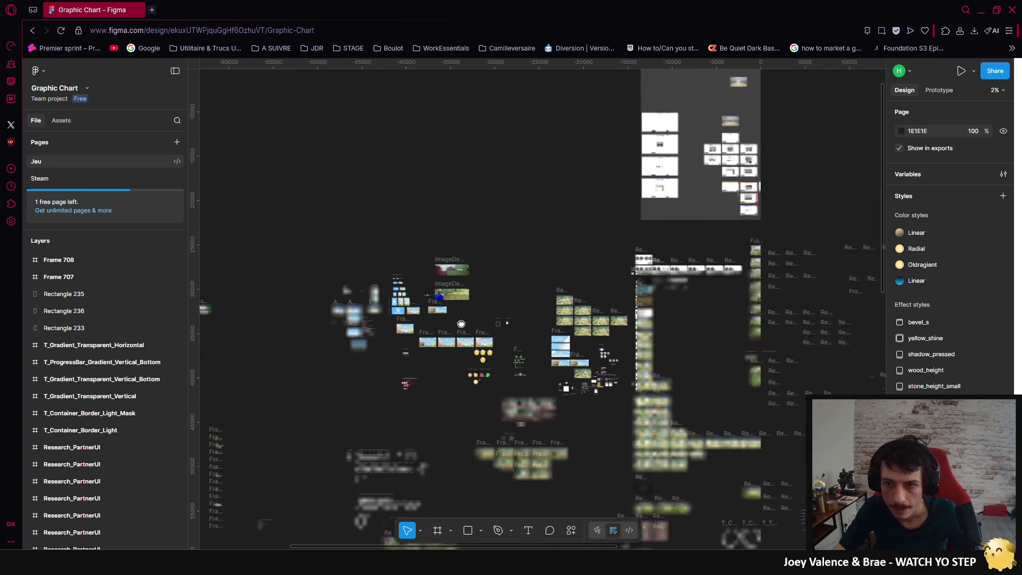
scroll(683, 379, "up", 3)
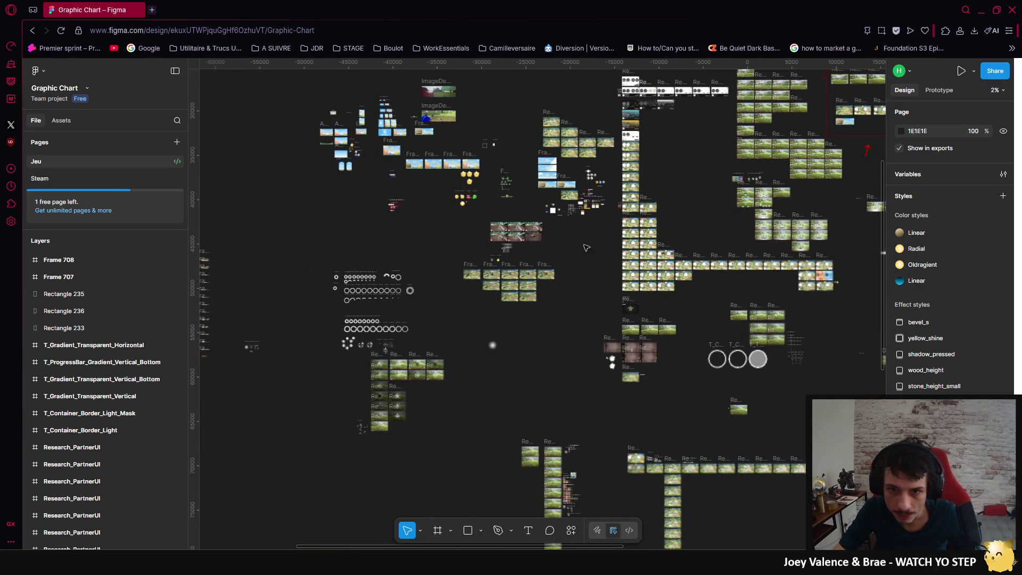
scroll(577, 203, "up", 6)
scroll(577, 203, "down", 5)
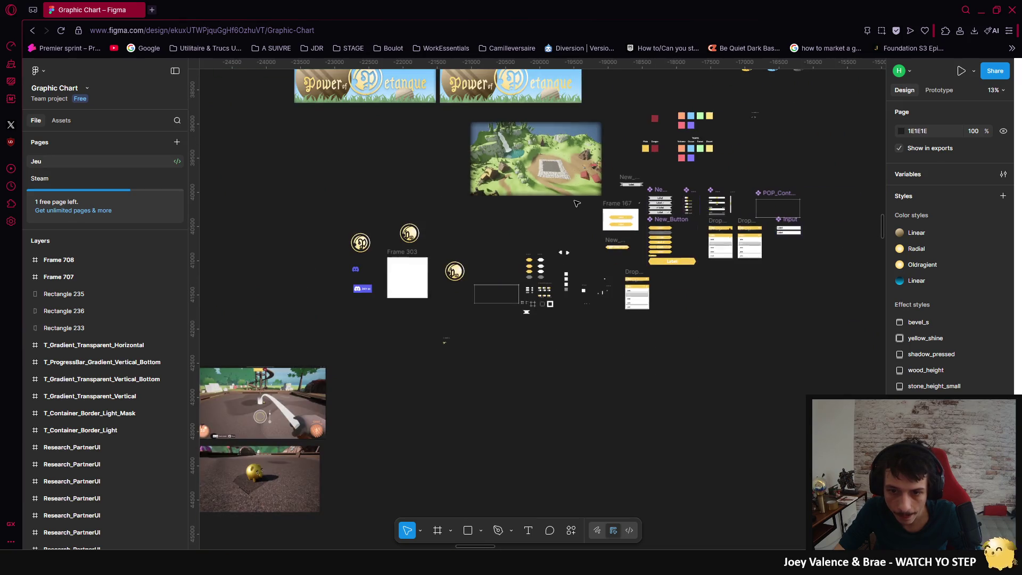
scroll(634, 303, "down", 5)
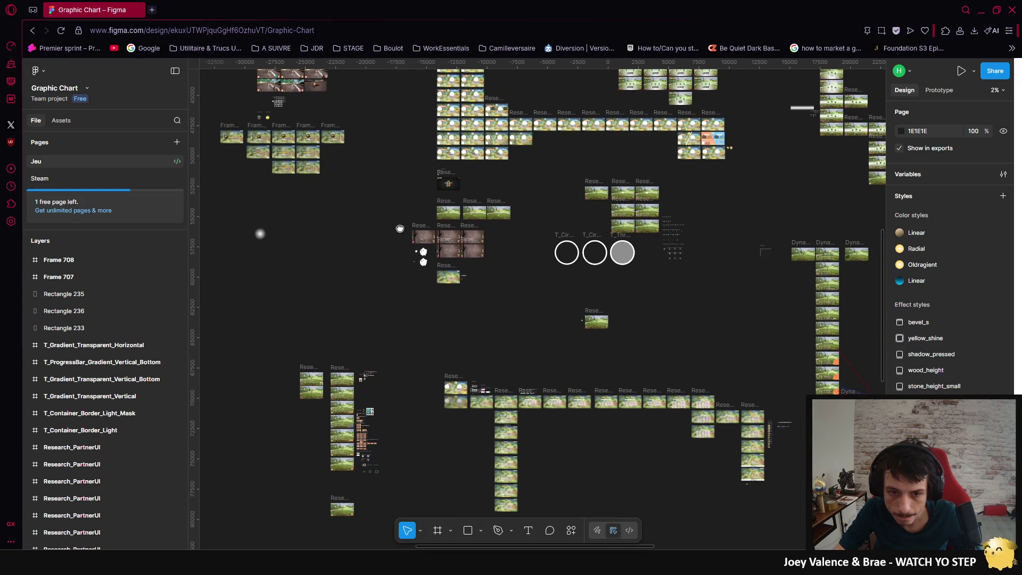
scroll(400, 228, "down", 3)
scroll(245, 165, "right", 4)
Step: Open the Team project page in a second browser tab
scroll(450, 257, "down", 10)
scroll(701, 174, "left", 8)
scroll(723, 275, "down", 1)
scroll(723, 274, "left", 1)
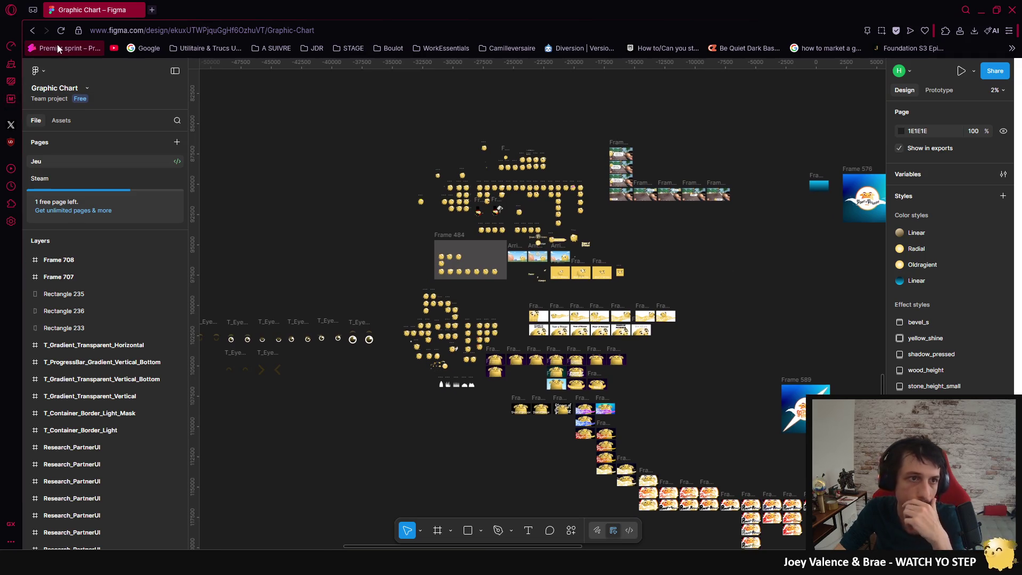
middle_click(33, 33)
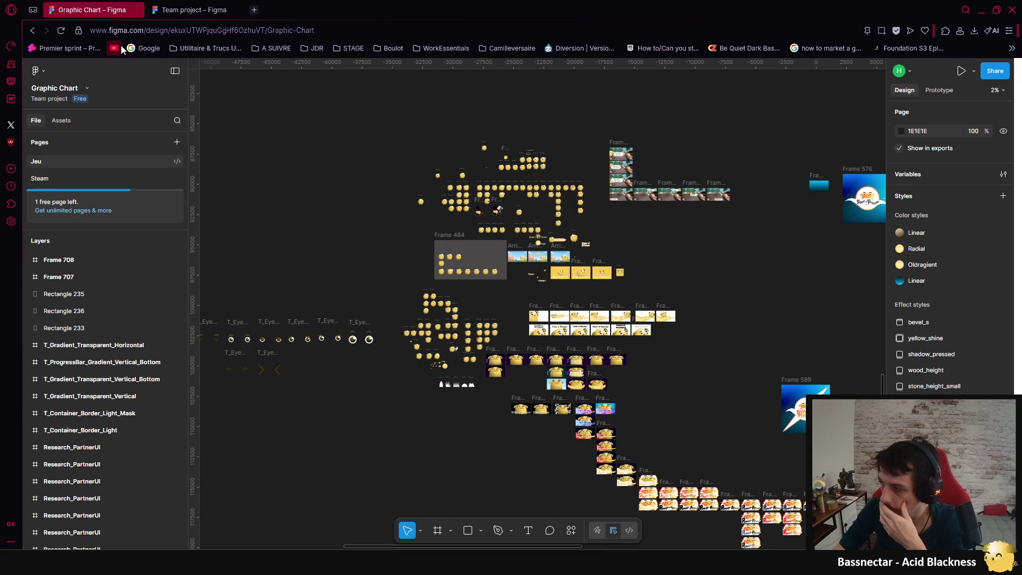
Step: Open the UI design file from the Team project's file list
left_click(171, 17)
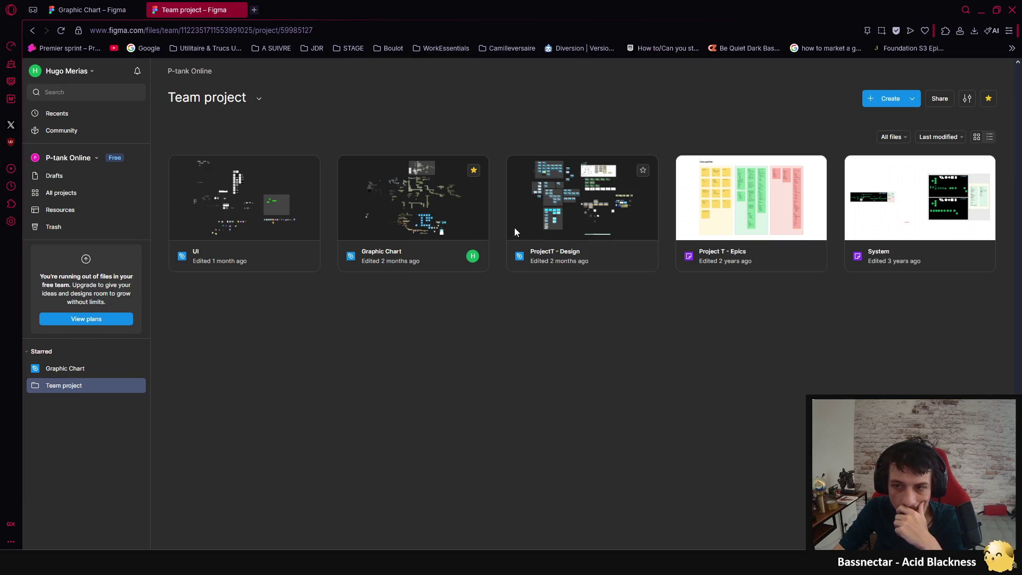
left_click(277, 212)
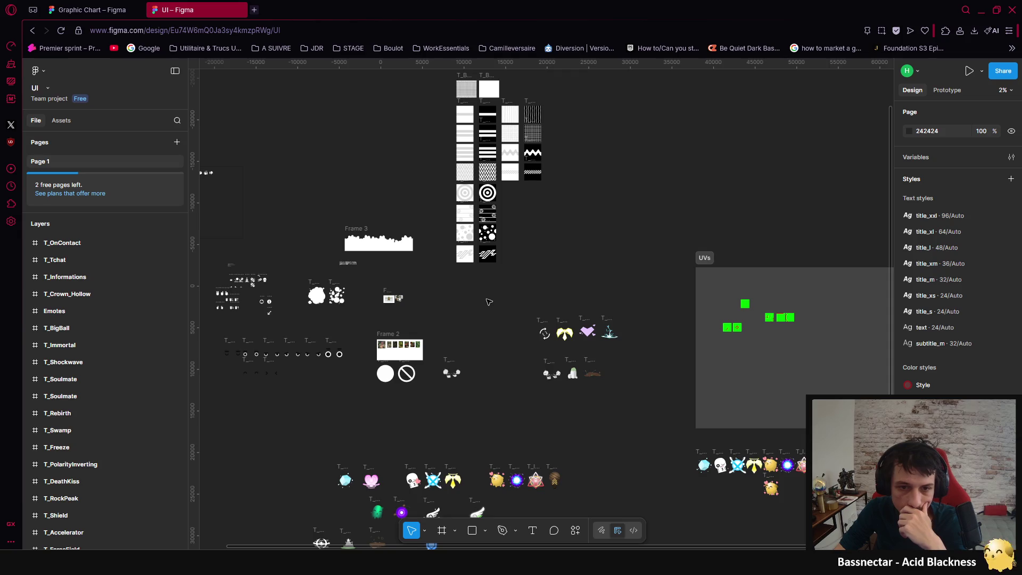
scroll(452, 250, "left", 5)
scroll(453, 250, "down", 1)
Step: Pan and zoom across the UI canvas to survey its frames and icon textures
scroll(557, 284, "up", 3)
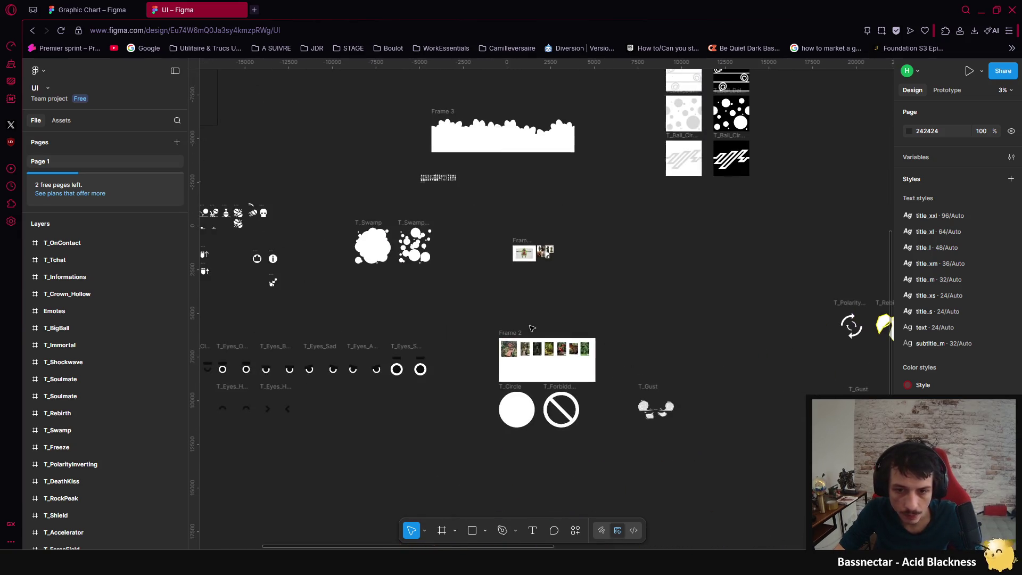
scroll(487, 275, "down", 1)
scroll(532, 320, "up", 5)
scroll(554, 358, "left", 5)
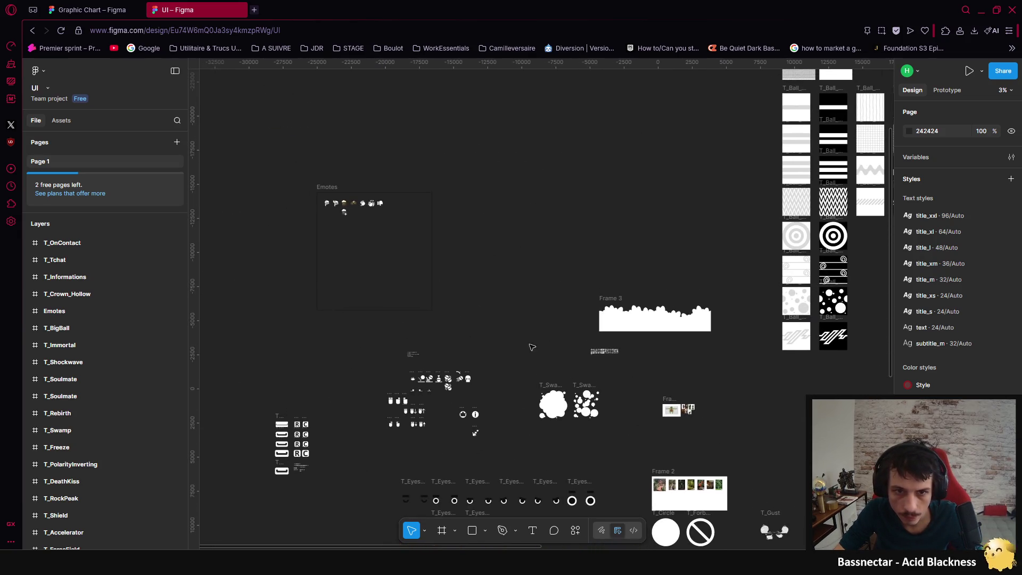
scroll(556, 332, "down", 8)
scroll(557, 333, "right", 15)
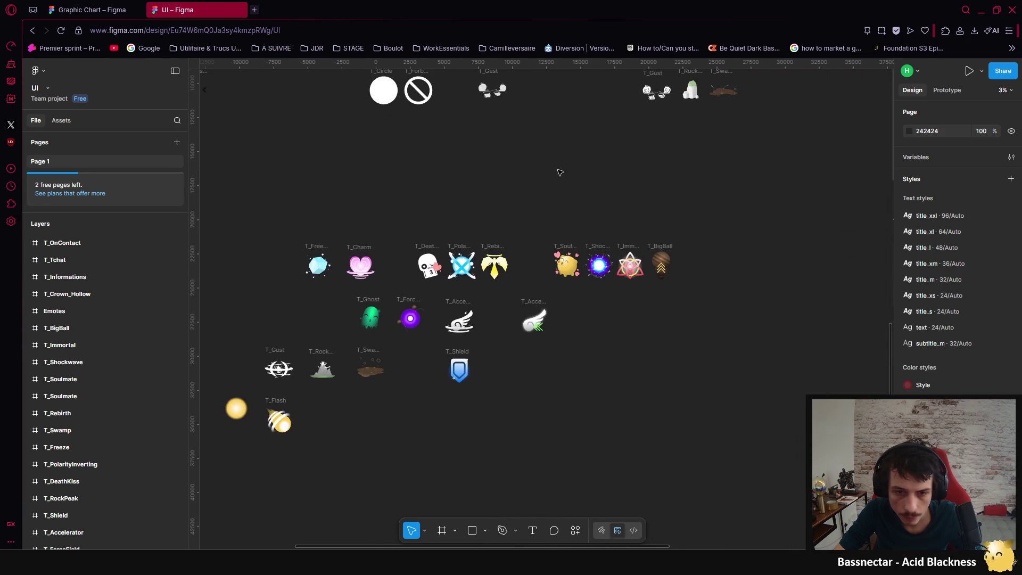
scroll(603, 289, "down", 4)
scroll(603, 289, "right", 9)
scroll(512, 297, "up", 15)
scroll(512, 297, "left", 17)
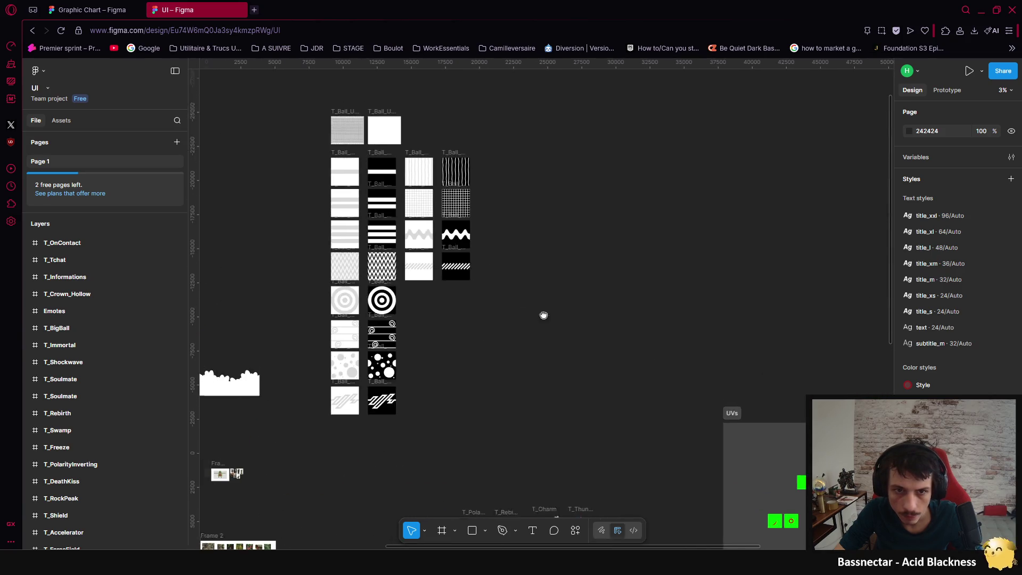
scroll(585, 405, "down", 5)
scroll(585, 405, "left", 11)
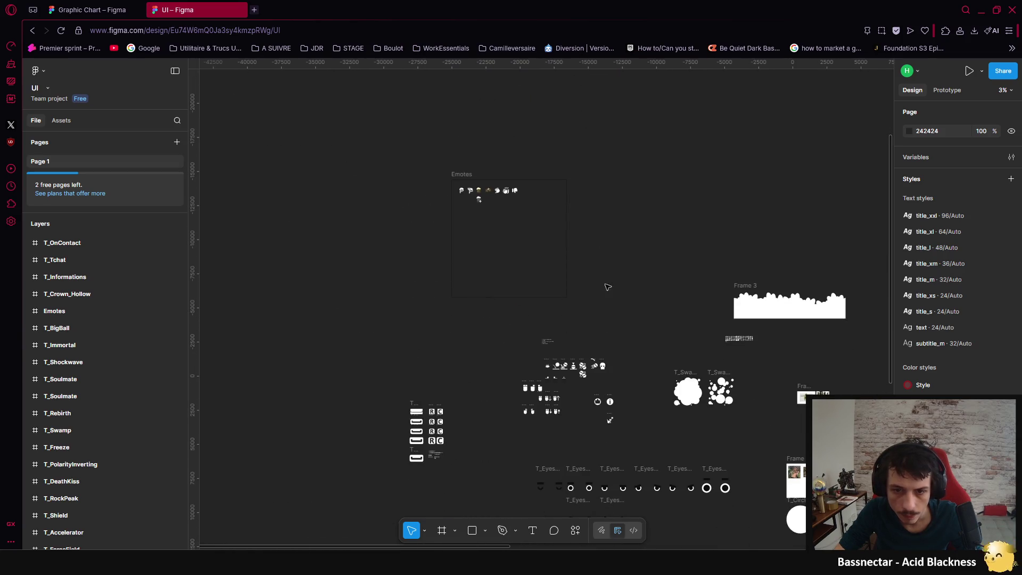
mouse_move(607, 413)
left_mouse_down()
mouse_move(628, 289)
mouse_move(536, 269)
left_mouse_up()
scroll(536, 269, "down", 4)
scroll(536, 269, "right", 8)
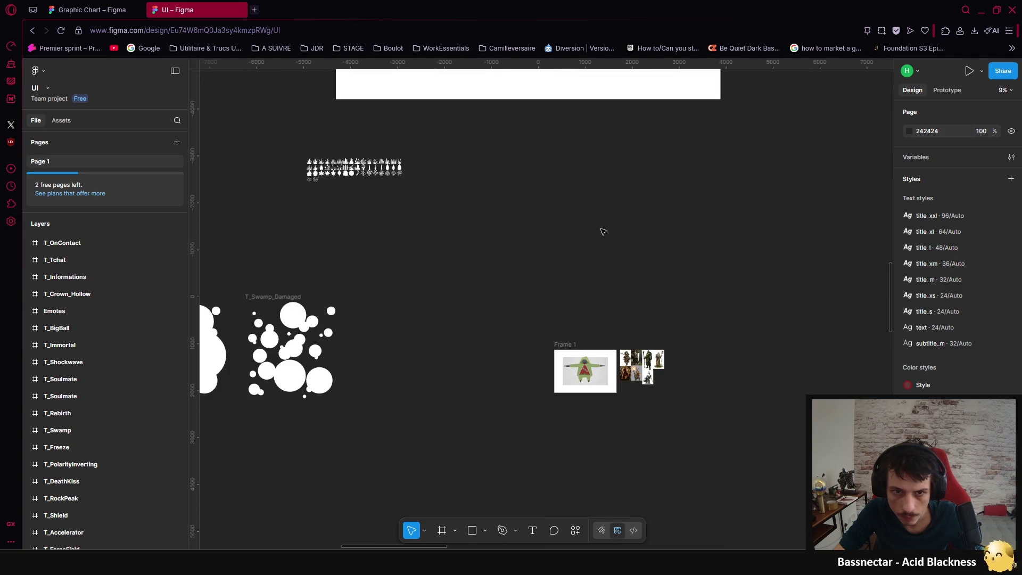
scroll(611, 232, "down", 5)
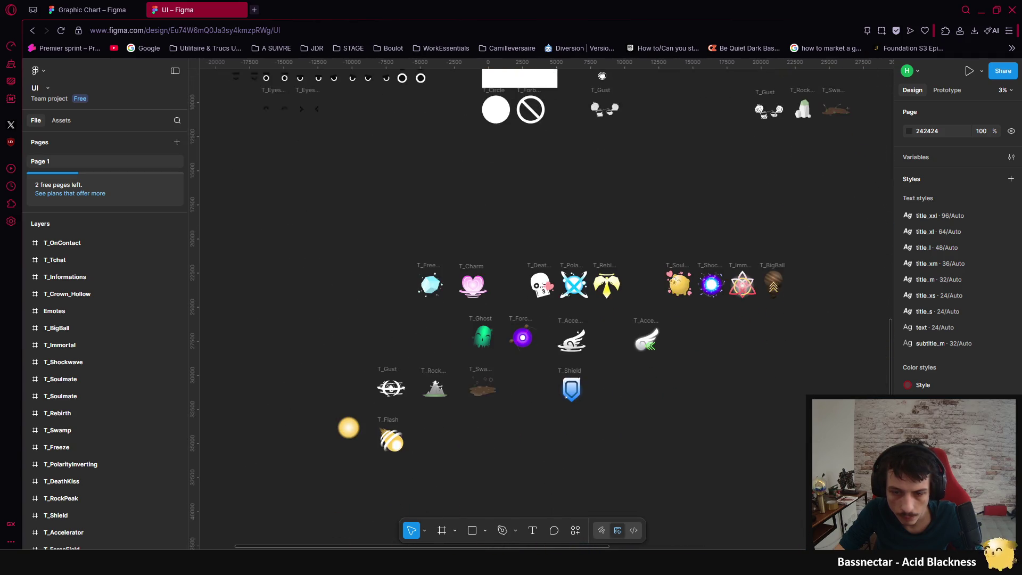
scroll(572, 250, "down", 2)
scroll(566, 359, "right", 10)
scroll(533, 266, "up", 5)
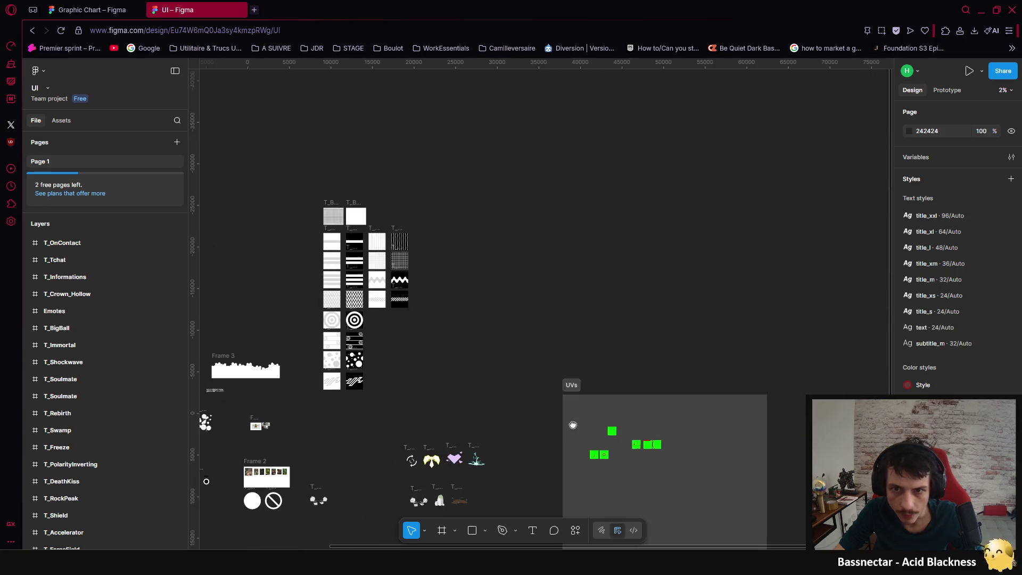
scroll(479, 213, "right", 5)
scroll(639, 319, "left", 3)
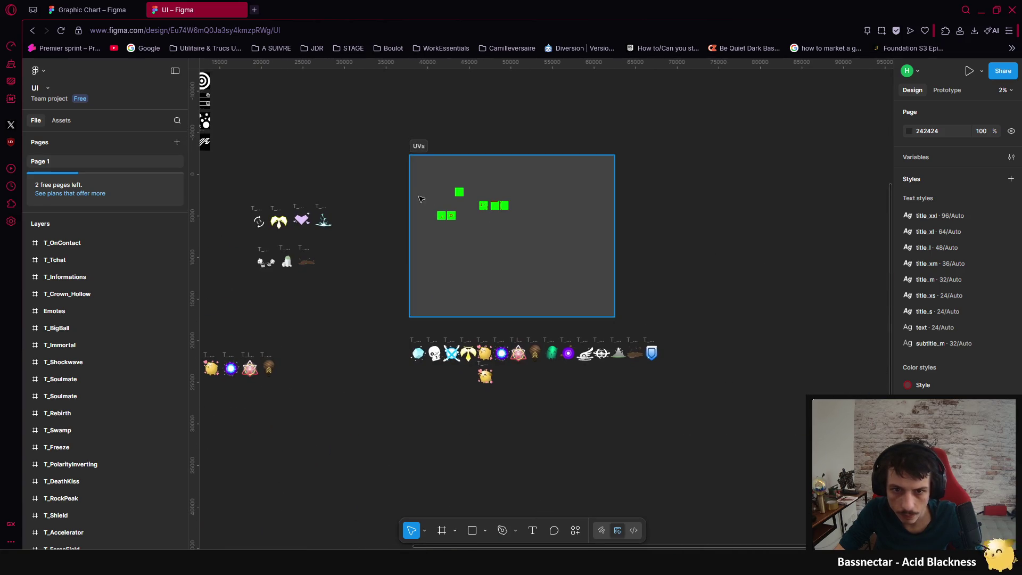
Step: Center the UVs frame and icon row, then return to the Graphic Chart file
left_click_drag(388, 191, 560, 208)
scroll(500, 197, "left", 4)
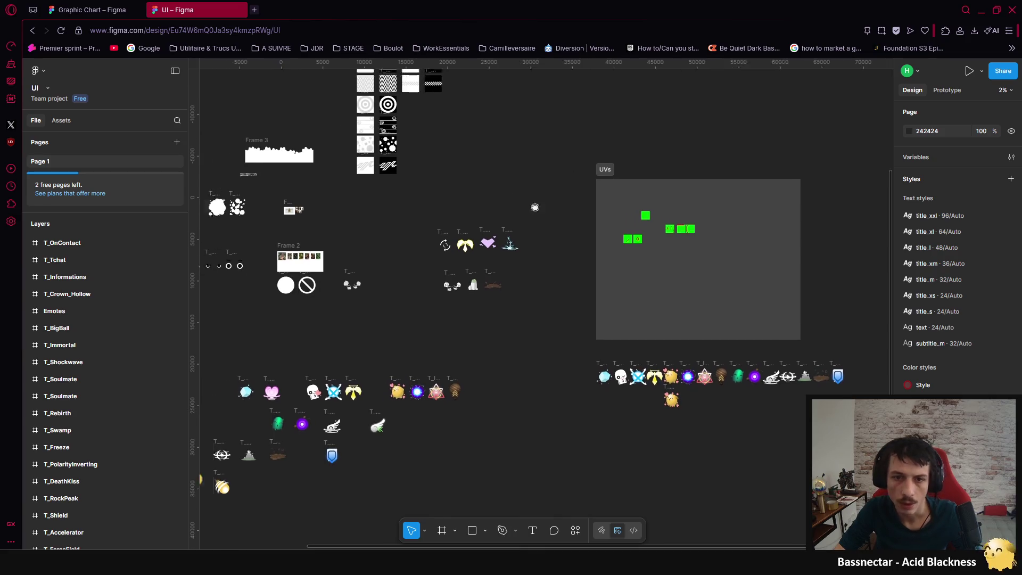
left_click(90, 10)
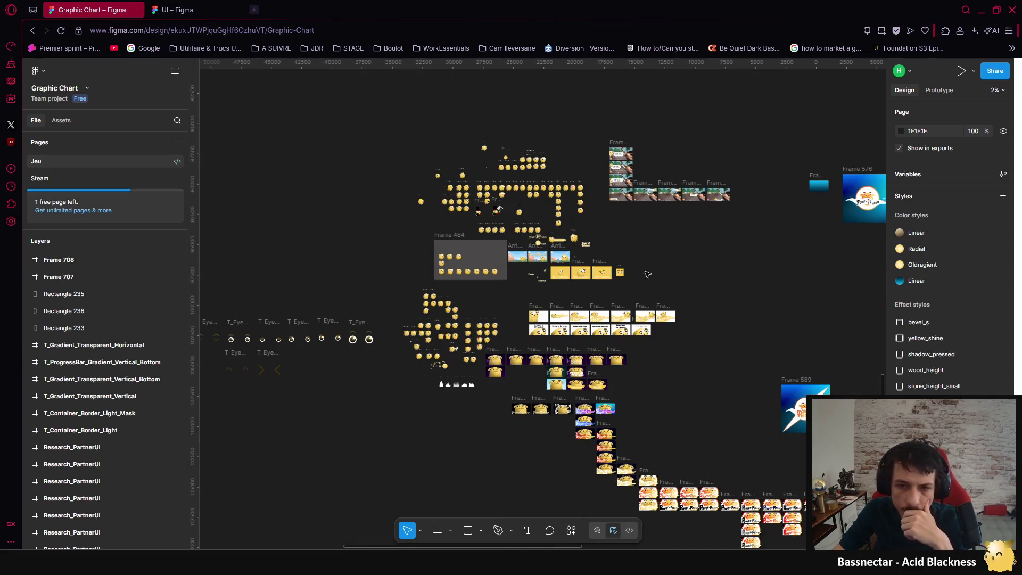
scroll(675, 239, "right", 3)
scroll(675, 240, "up", 1)
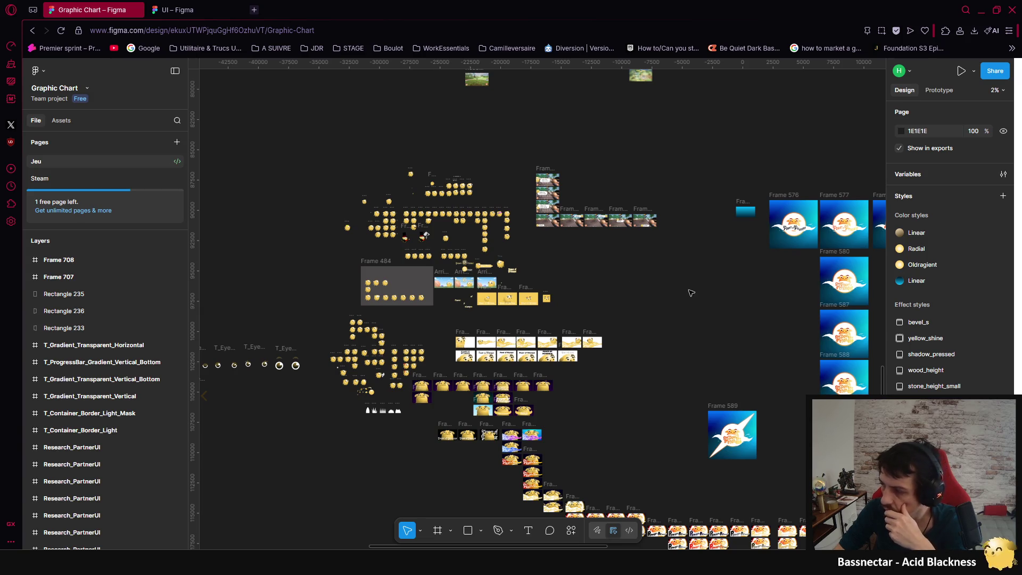
scroll(691, 293, "down", 4)
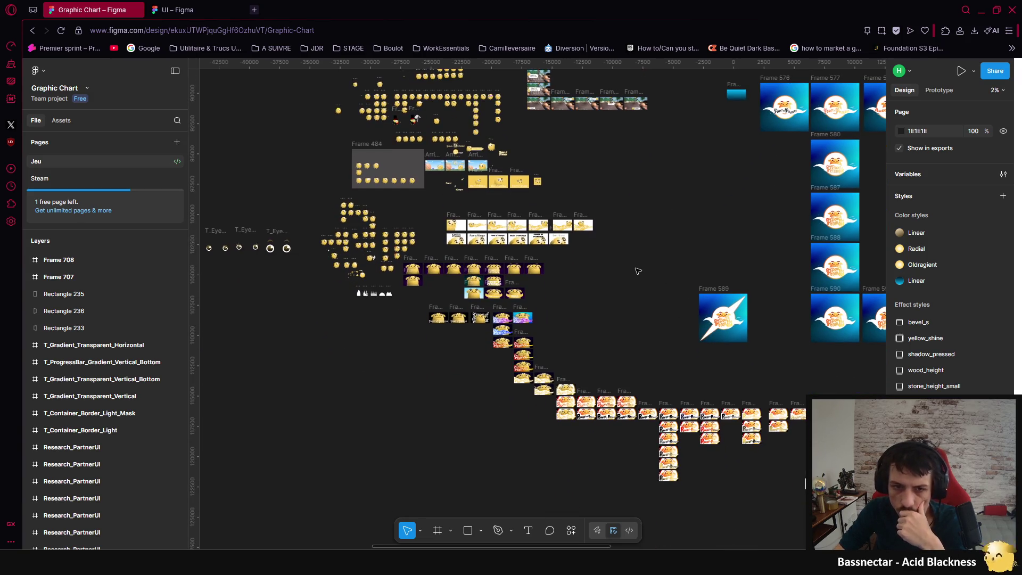
mouse_move(634, 277)
left_mouse_down()
mouse_move(853, 309)
mouse_move(553, 173)
mouse_move(399, 134)
left_mouse_up()
left_click_drag(570, 164, 491, 226)
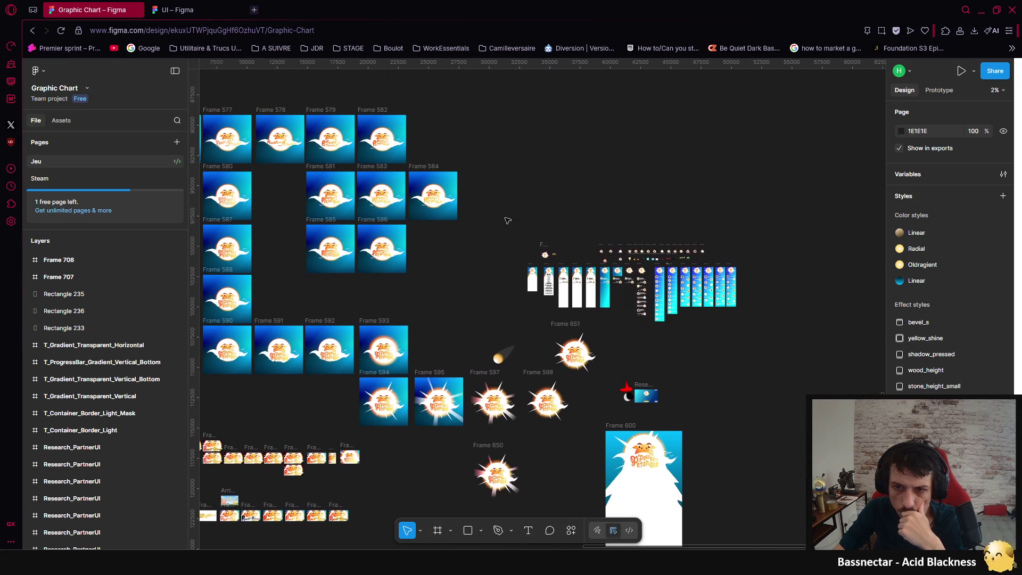
scroll(566, 194, "up", 15)
scroll(566, 195, "left", 15)
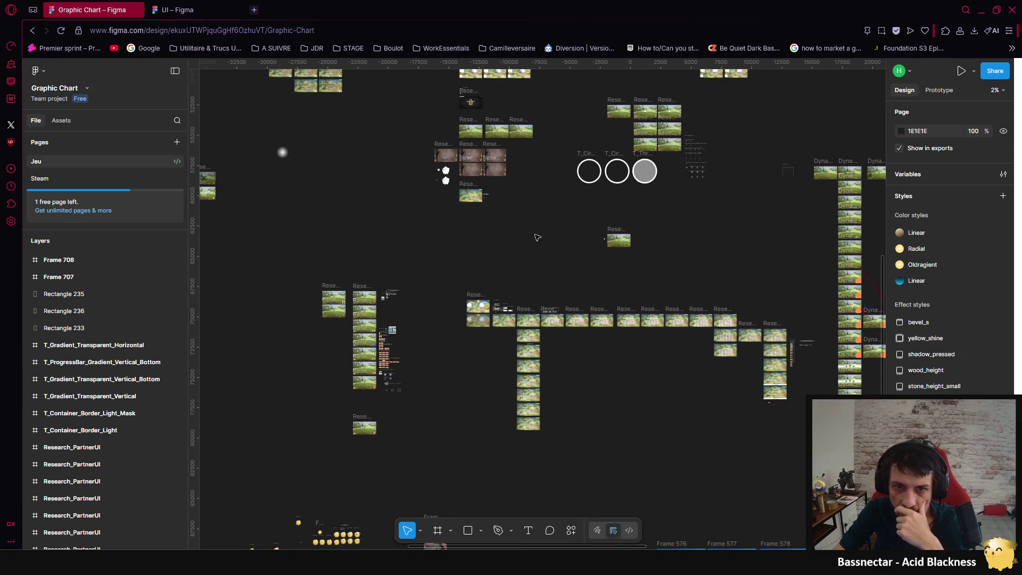
scroll(559, 298, "up", 2)
scroll(551, 317, "up", 2)
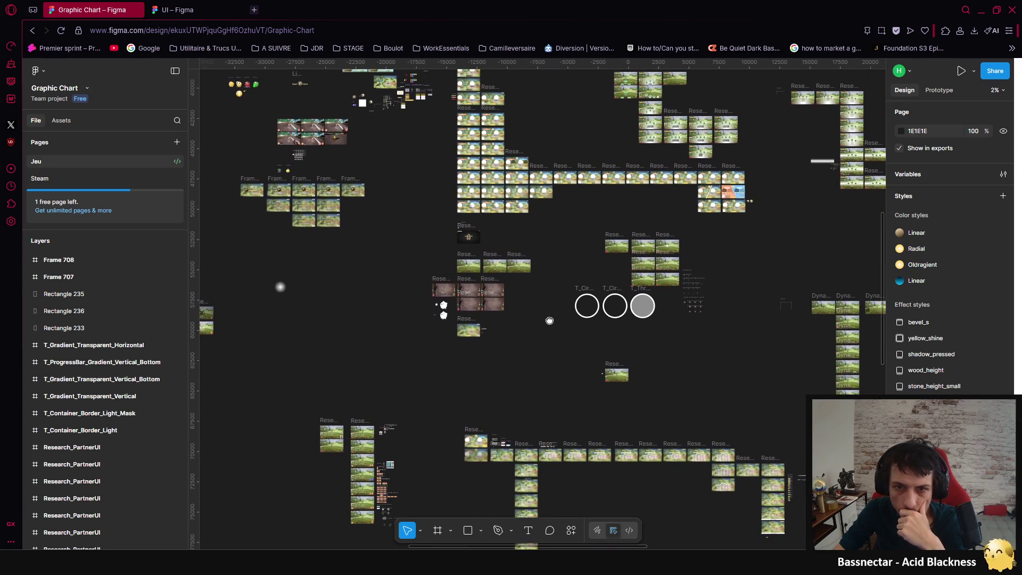
scroll(547, 323, "up", 2)
scroll(548, 323, "left", 1)
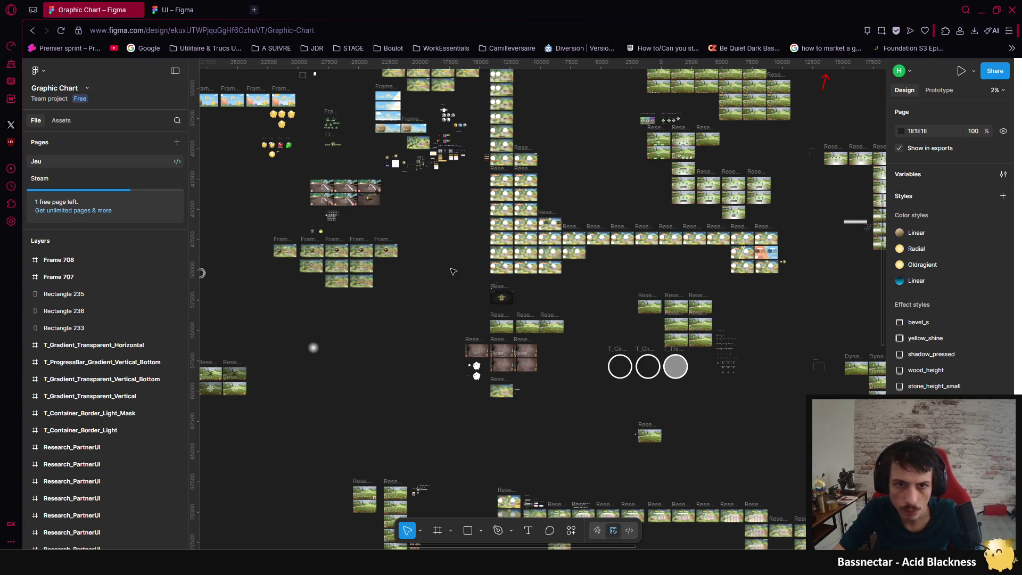
scroll(516, 339, "up", 3)
scroll(516, 339, "left", 2)
scroll(516, 339, "up", 15)
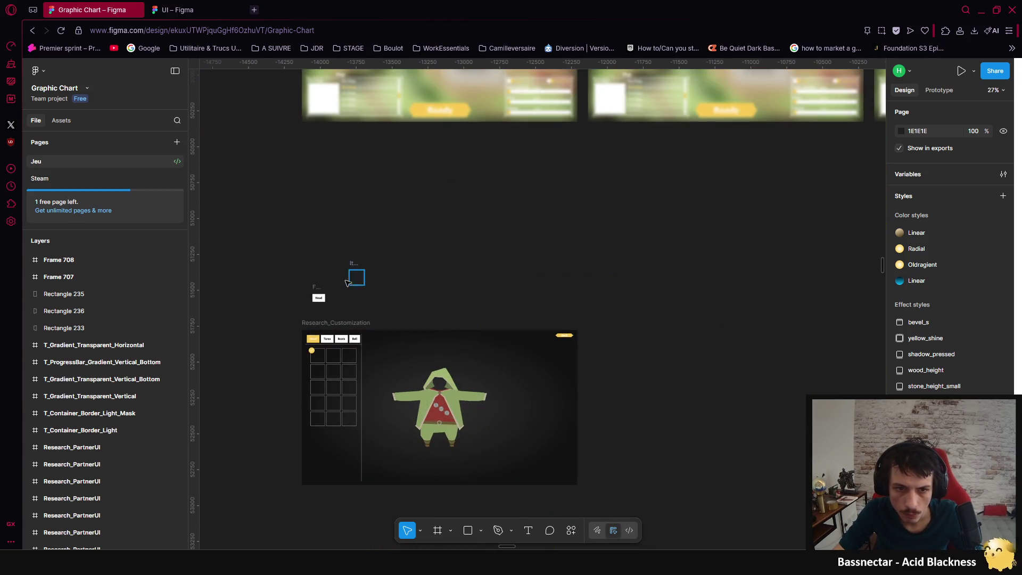
scroll(387, 262, "up", 5)
scroll(550, 257, "down", 4)
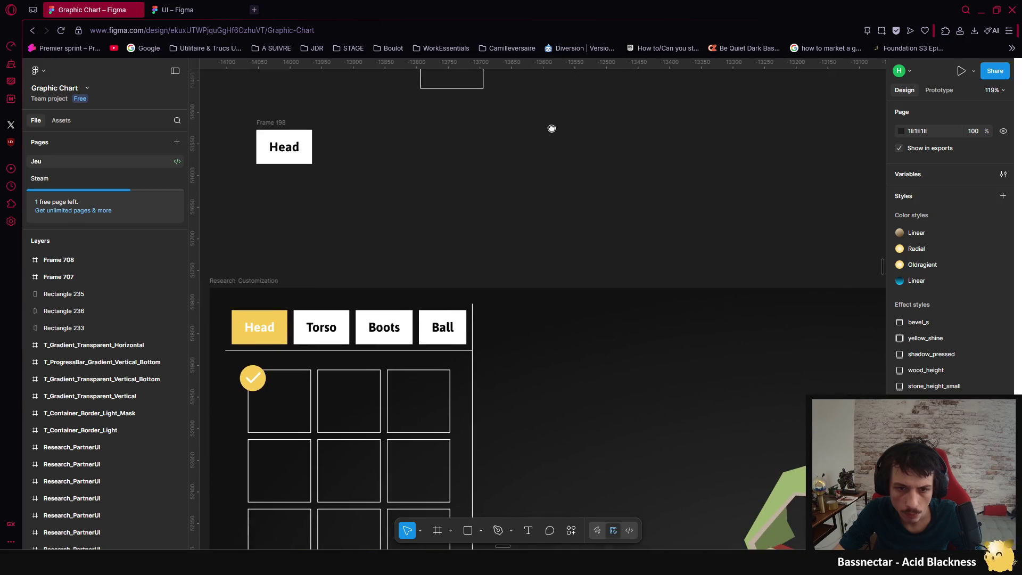
scroll(549, 149, "down", 2)
scroll(549, 148, "down", 10)
scroll(472, 254, "left", 5)
scroll(473, 254, "left", 5)
scroll(473, 245, "down", 5)
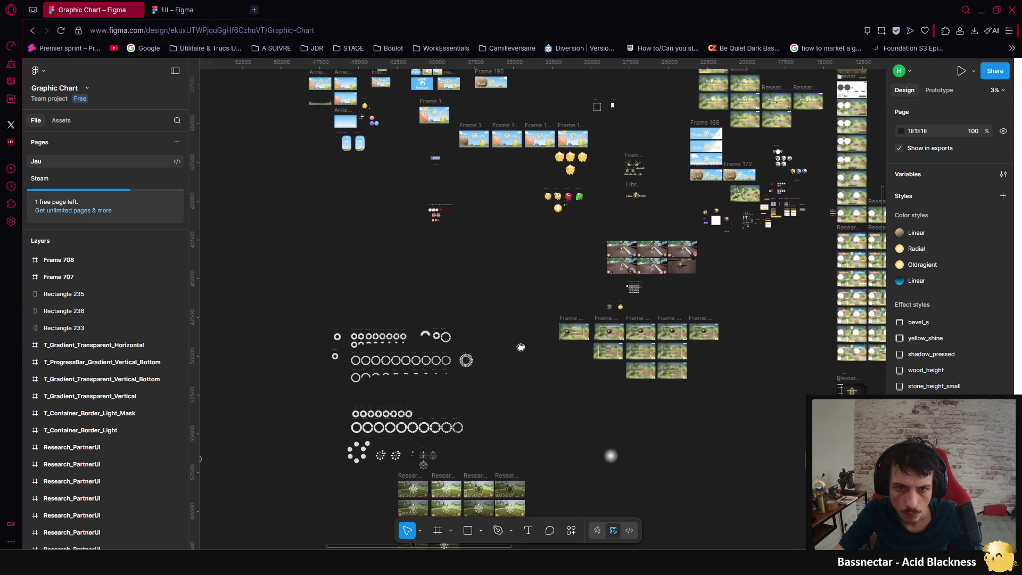
scroll(476, 236, "down", 2)
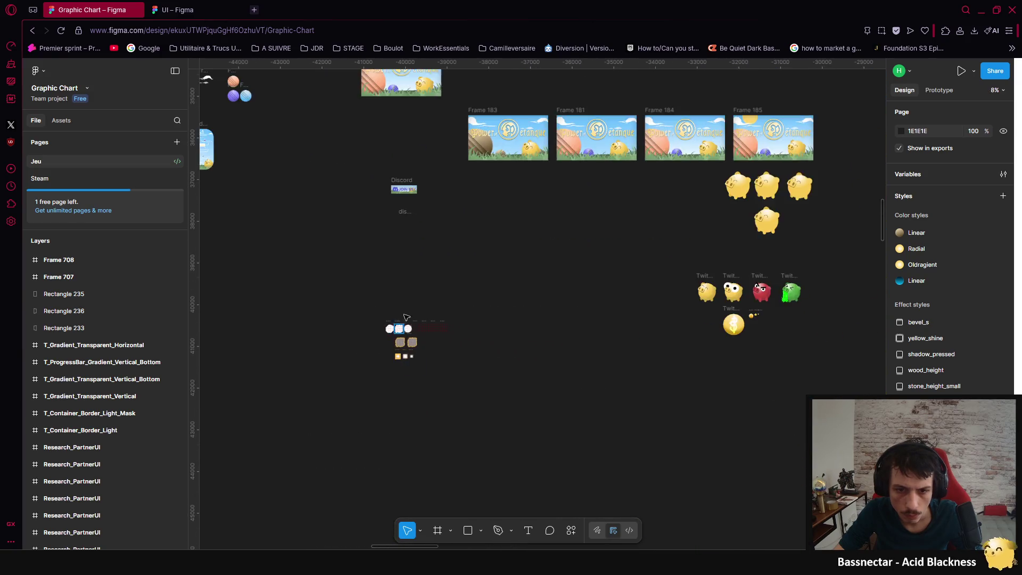
scroll(426, 283, "left", 8)
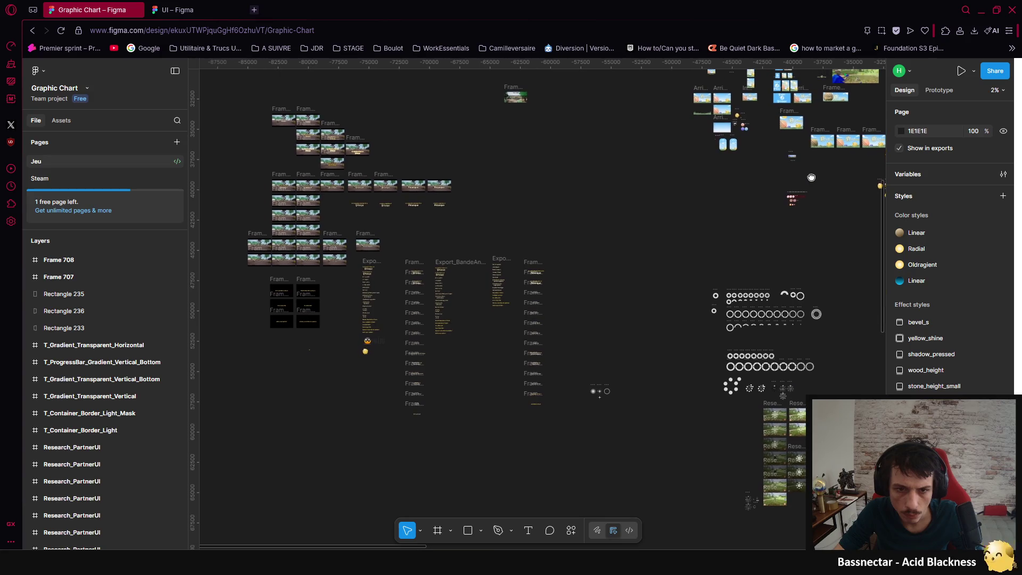
scroll(582, 303, "right", 8)
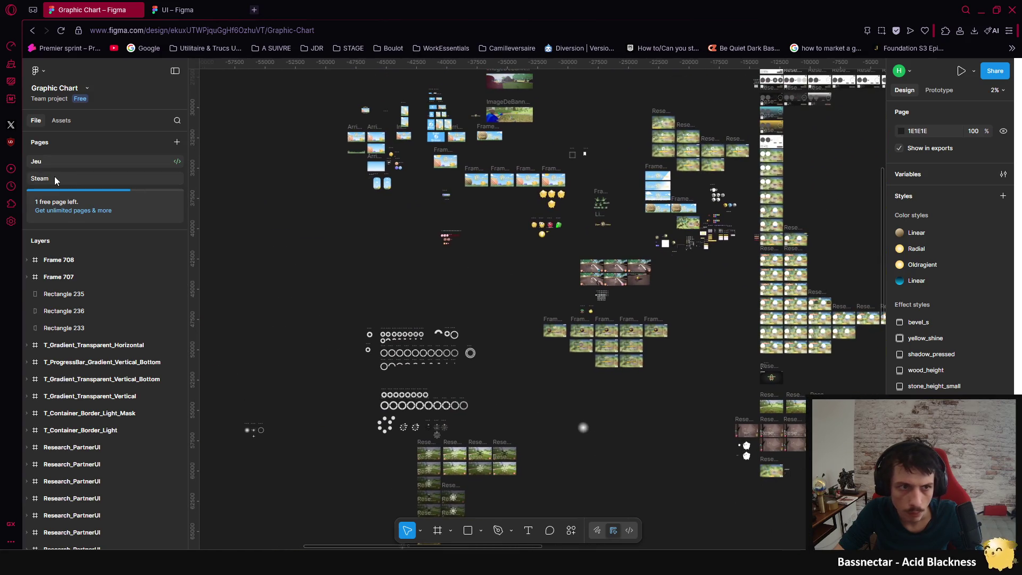
left_click(55, 178)
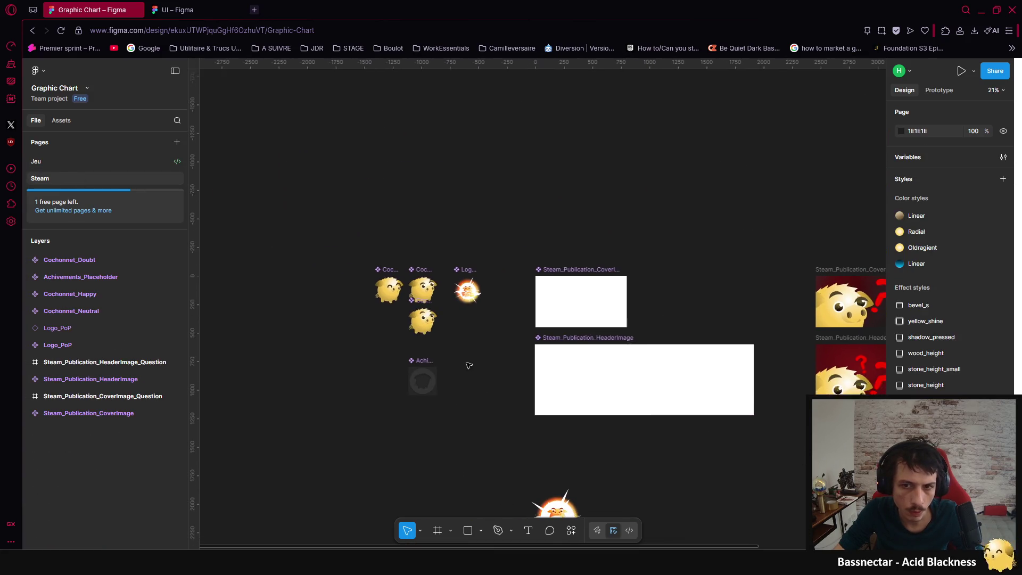
left_click(40, 156)
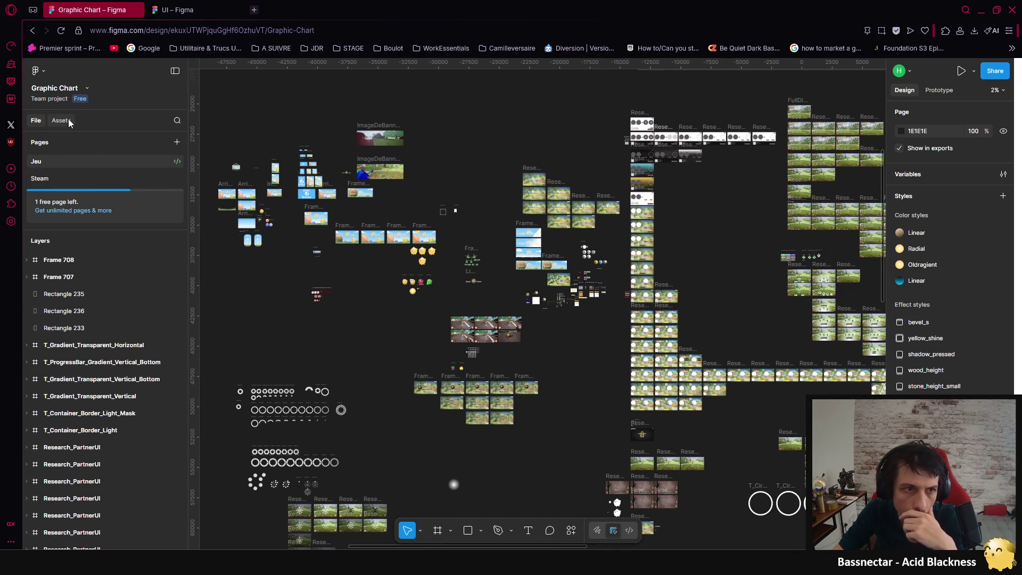
left_click(61, 120)
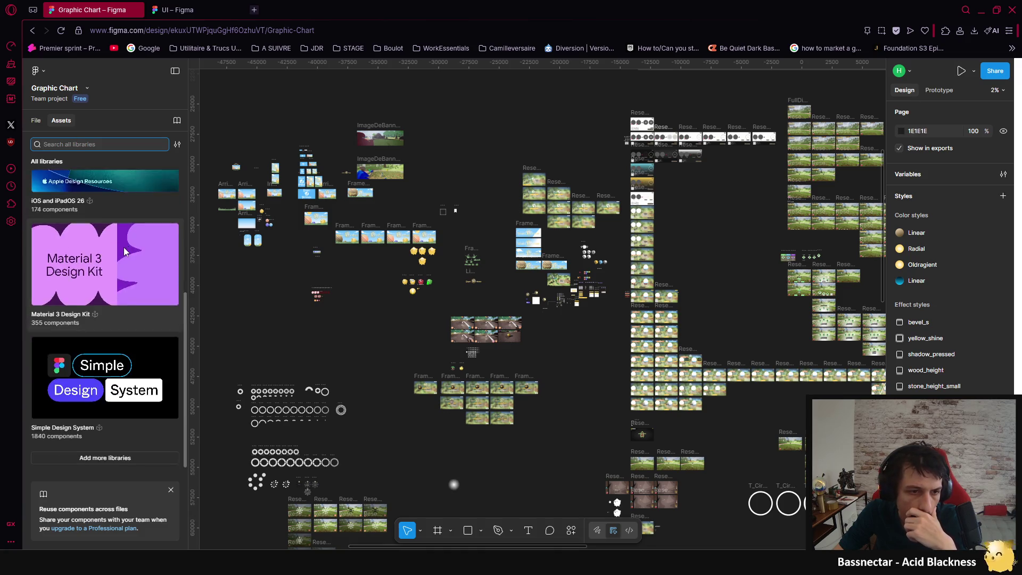
left_click(36, 121)
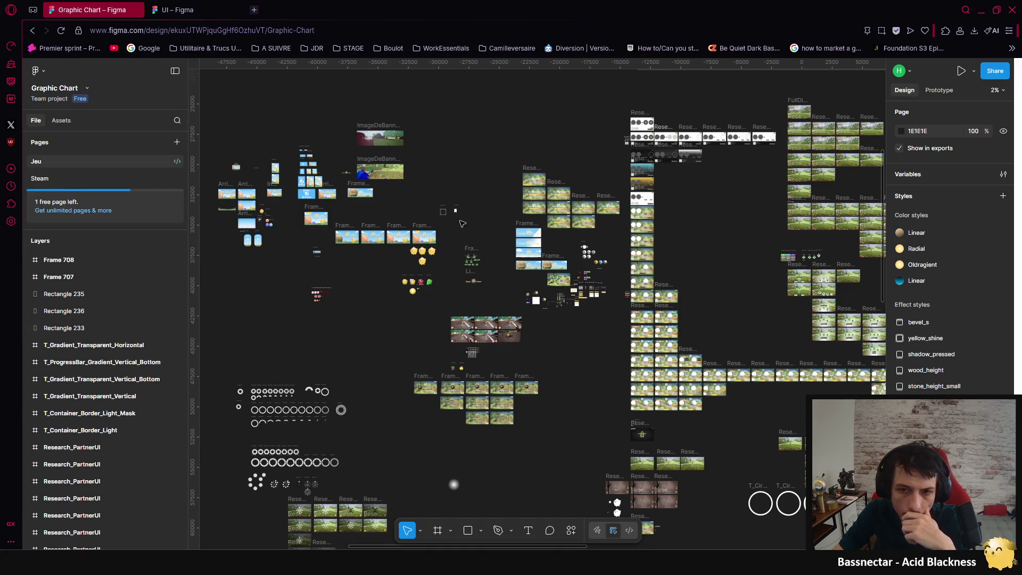
left_click_drag(459, 222, 338, 250)
scroll(378, 234, "right", 5)
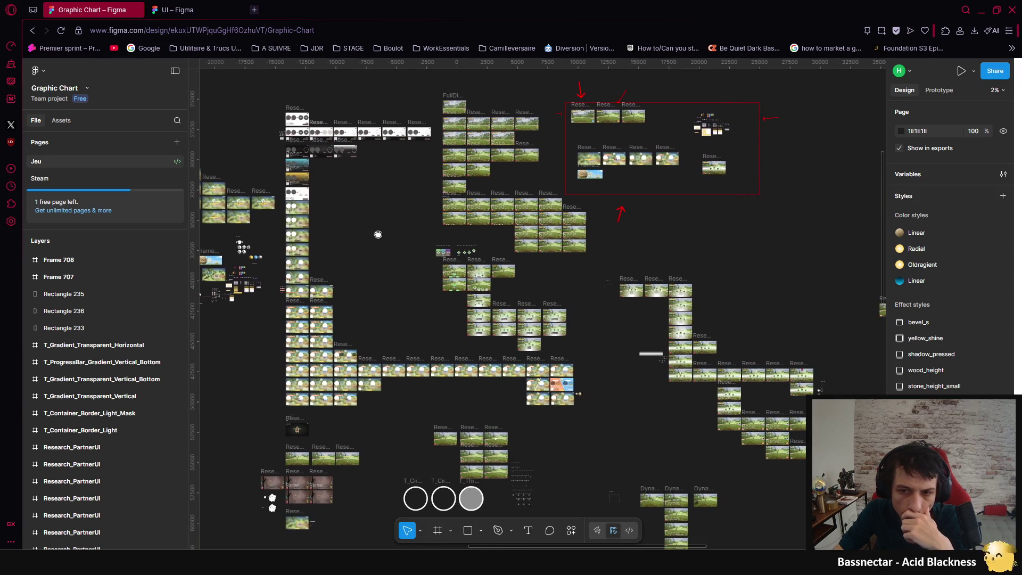
scroll(378, 234, "down", 5)
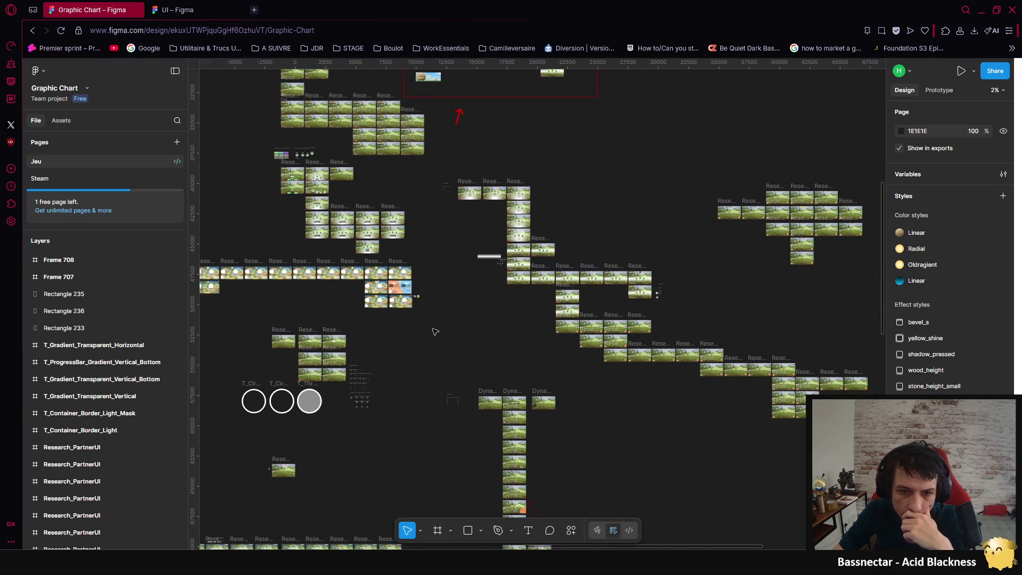
scroll(488, 263, "down", 2)
scroll(488, 263, "down", 1)
left_click_drag(488, 262, 451, 166)
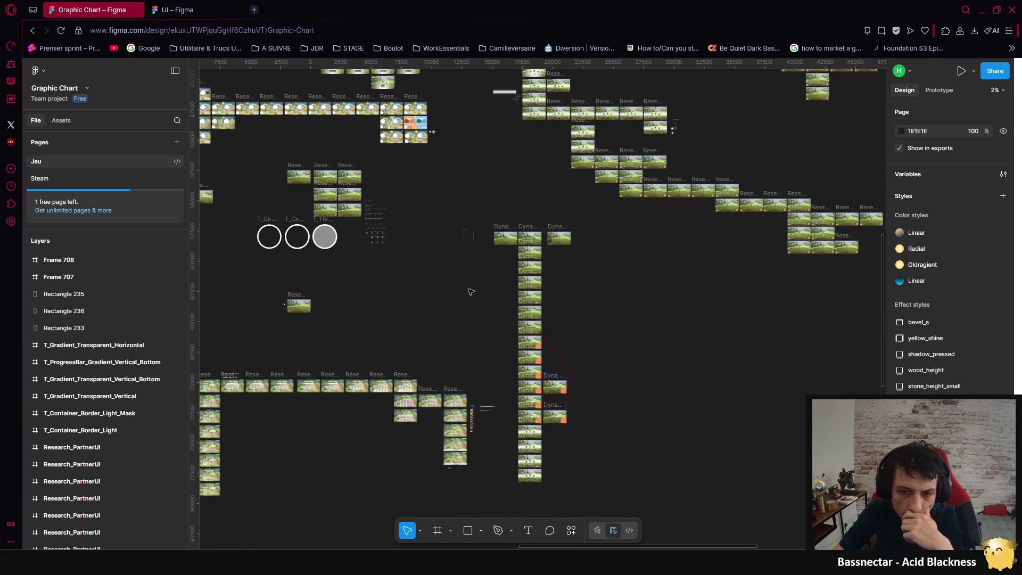
left_click(216, 12)
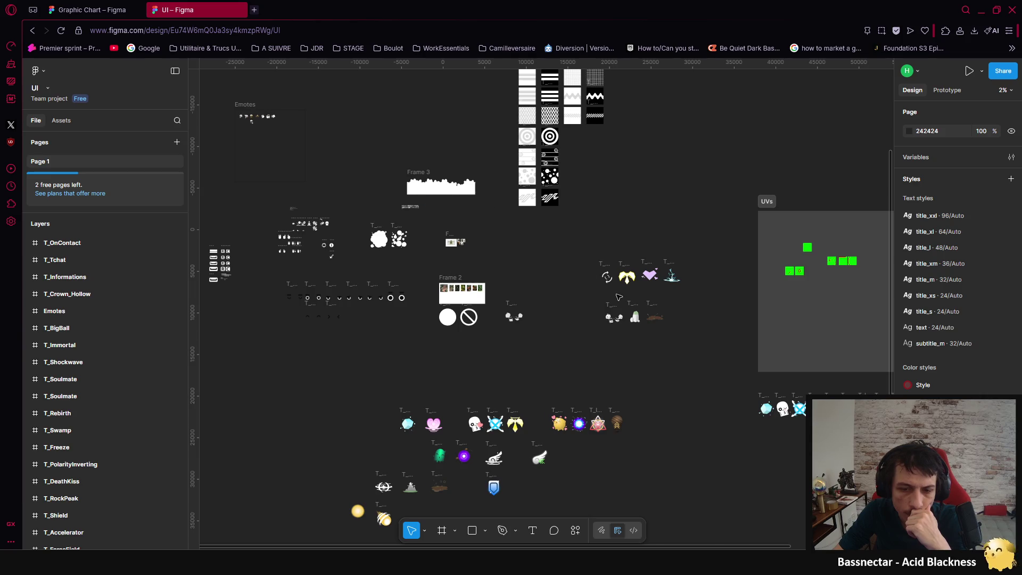
Step: Go from the UI file's texture frames back to the Figma file browser
left_click_drag(373, 298, 176, 144)
mouse_move(452, 74)
left_mouse_down()
mouse_move(486, 266)
mouse_move(544, 323)
left_mouse_up()
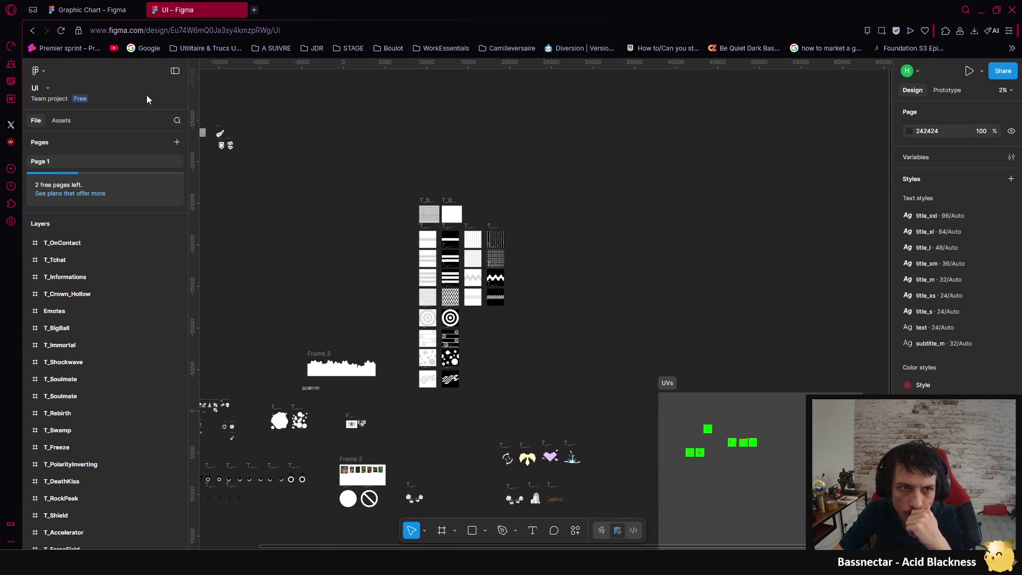
left_click(46, 70)
left_click(81, 94)
left_click(304, 12)
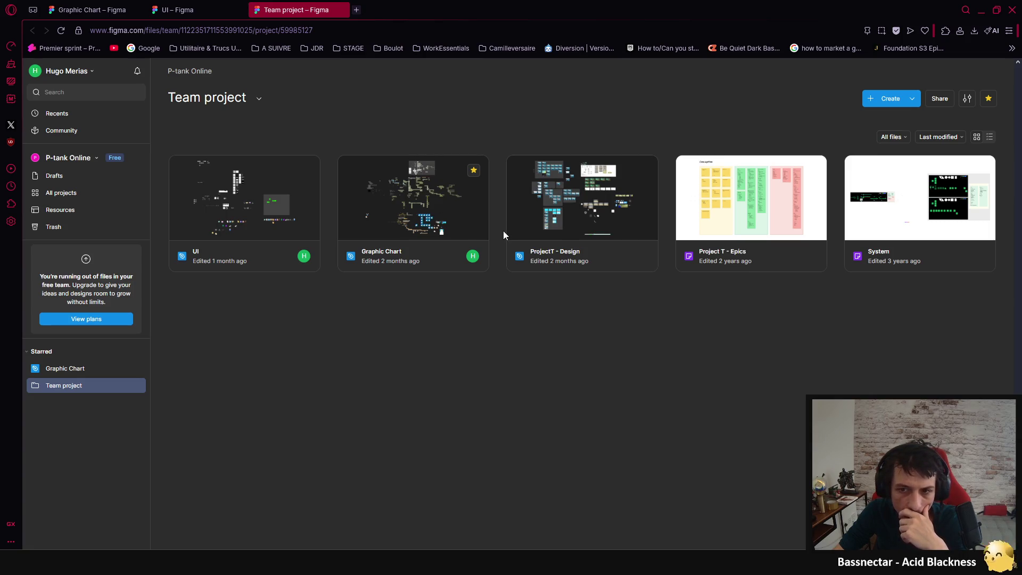
Step: Switch to the Waiju team and open its Team project
left_click(84, 159)
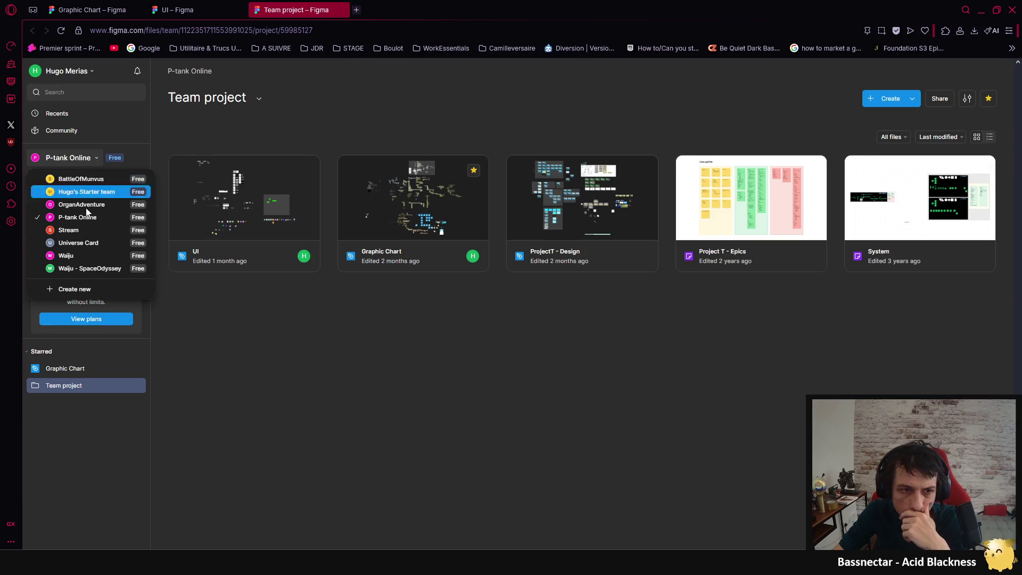
left_click(89, 259)
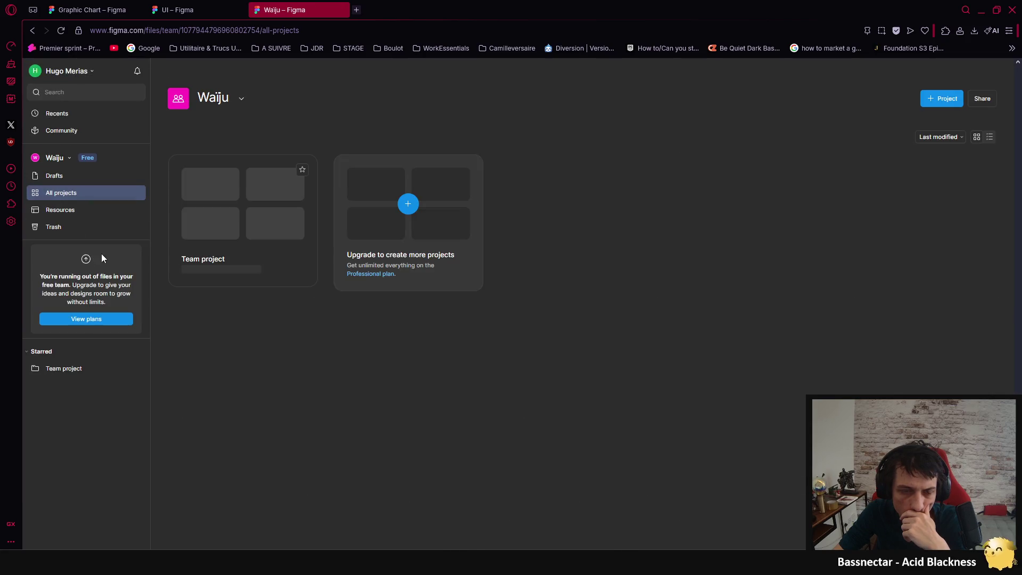
left_click(279, 273)
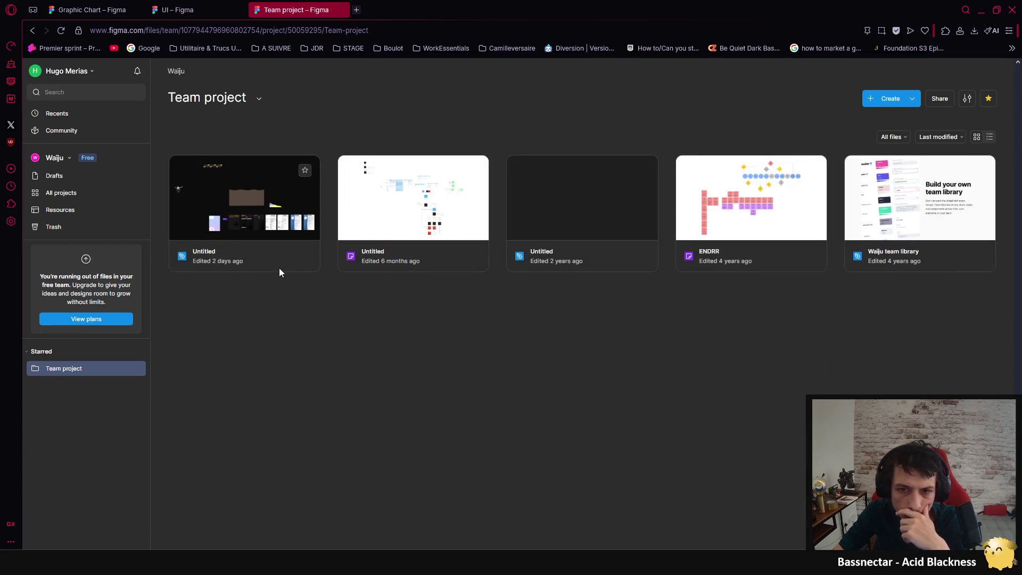
Step: Switch to the Stream team's Team project and open its Untitled design file
left_click(65, 162)
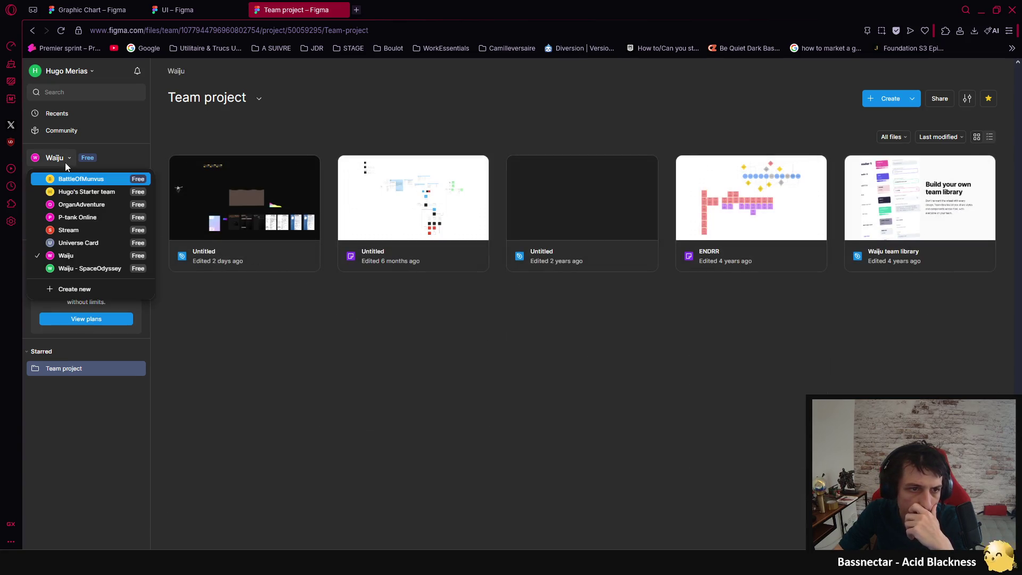
left_click(90, 229)
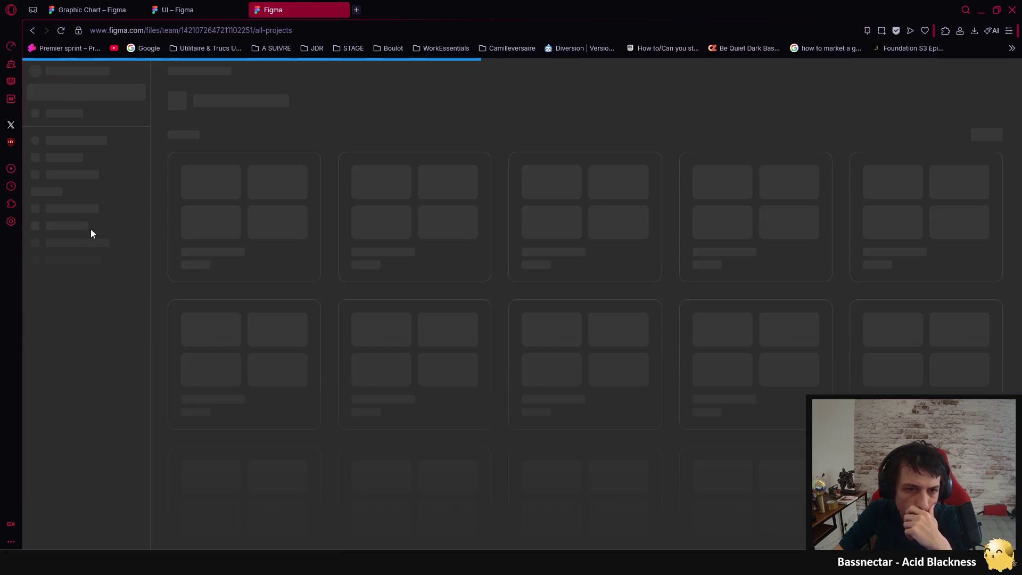
left_click(276, 269)
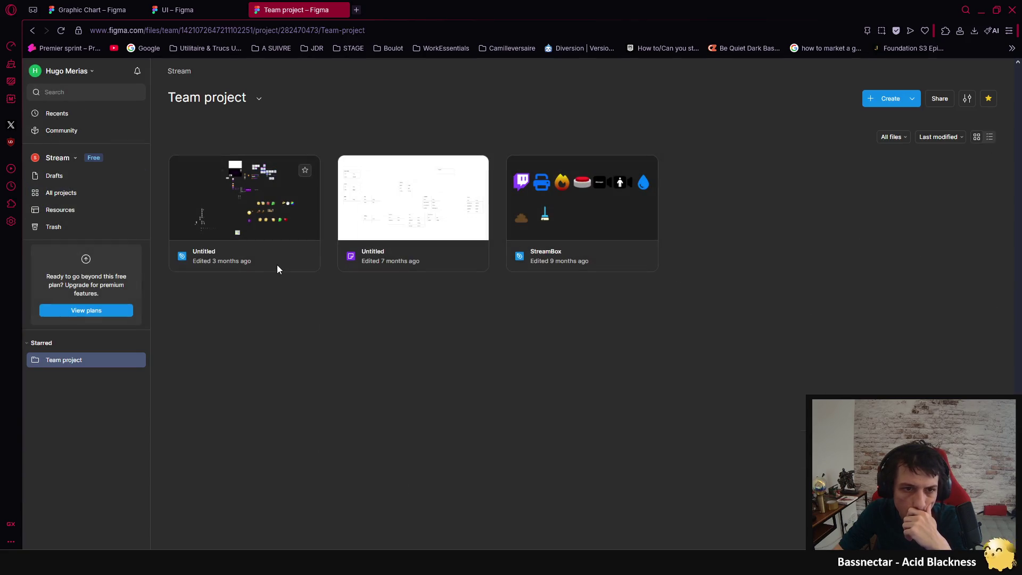
double_click(244, 212)
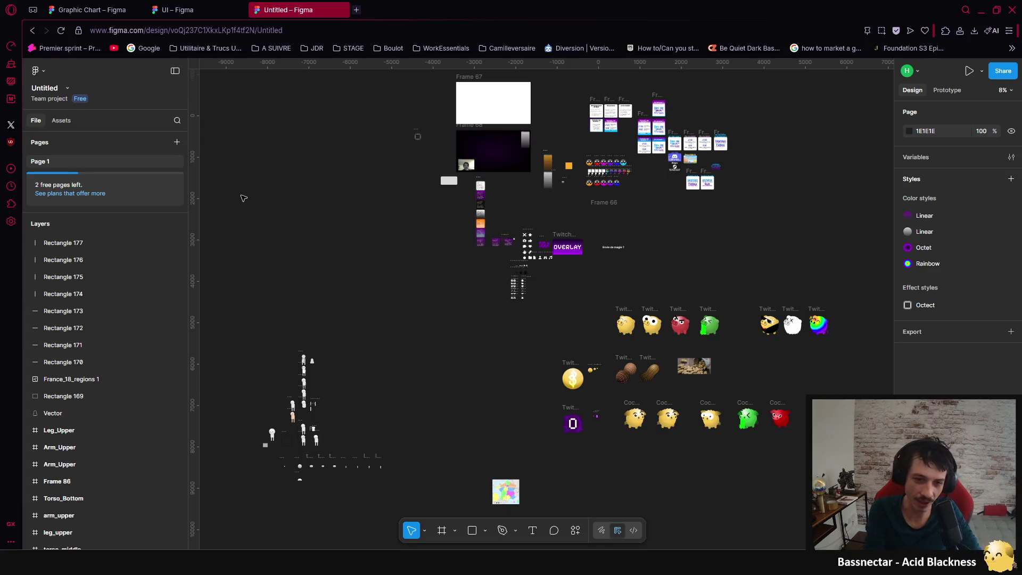
scroll(548, 221, "down", 2)
scroll(548, 222, "left", 1)
scroll(543, 230, "up", 4)
scroll(619, 232, "right", 3)
scroll(638, 243, "right", 3)
scroll(639, 243, "down", 2)
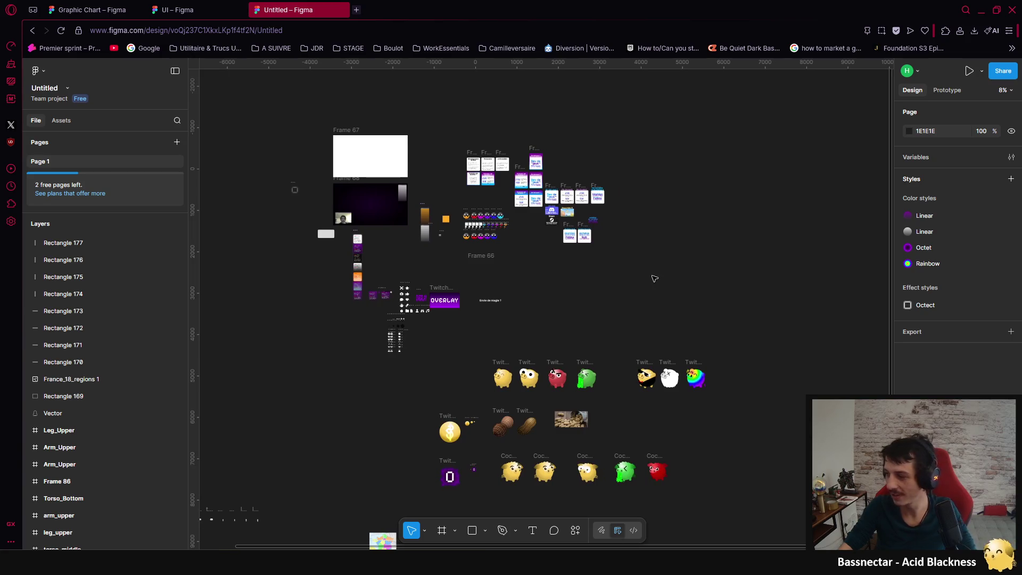
scroll(384, 223, "up", 3)
scroll(384, 223, "left", 2)
scroll(383, 223, "left", 5)
scroll(384, 224, "down", 2)
scroll(634, 182, "down", 3)
scroll(634, 183, "right", 2)
scroll(582, 262, "up", 1)
scroll(484, 208, "down", 1)
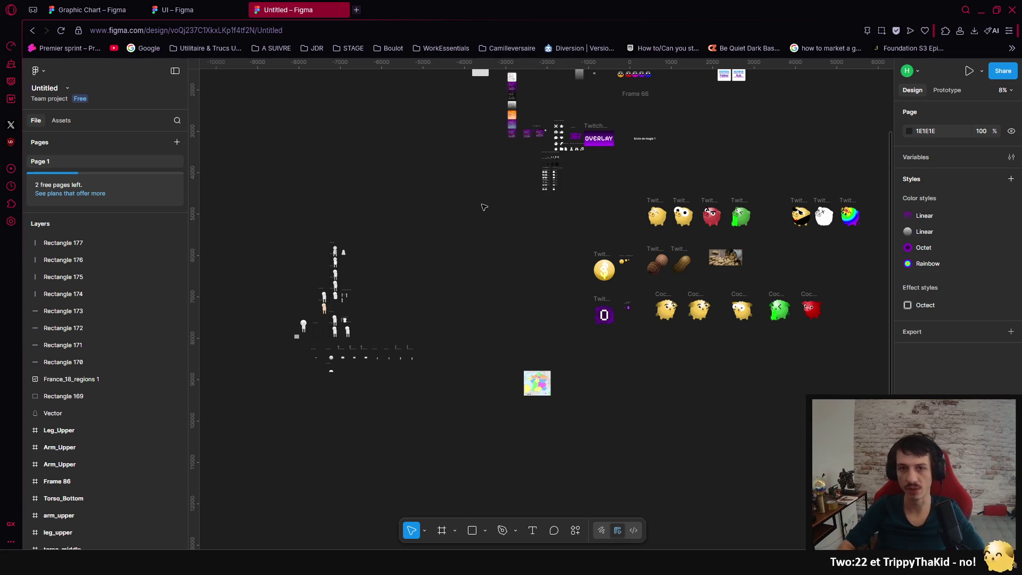
left_click(175, 12)
Step: Pan and zoom across the UI file's ability icons like T_Shield, T_Freeze and T_Rebirth
left_click_drag(359, 162, 381, 153)
scroll(495, 264, "up", 5)
scroll(501, 270, "down", 5)
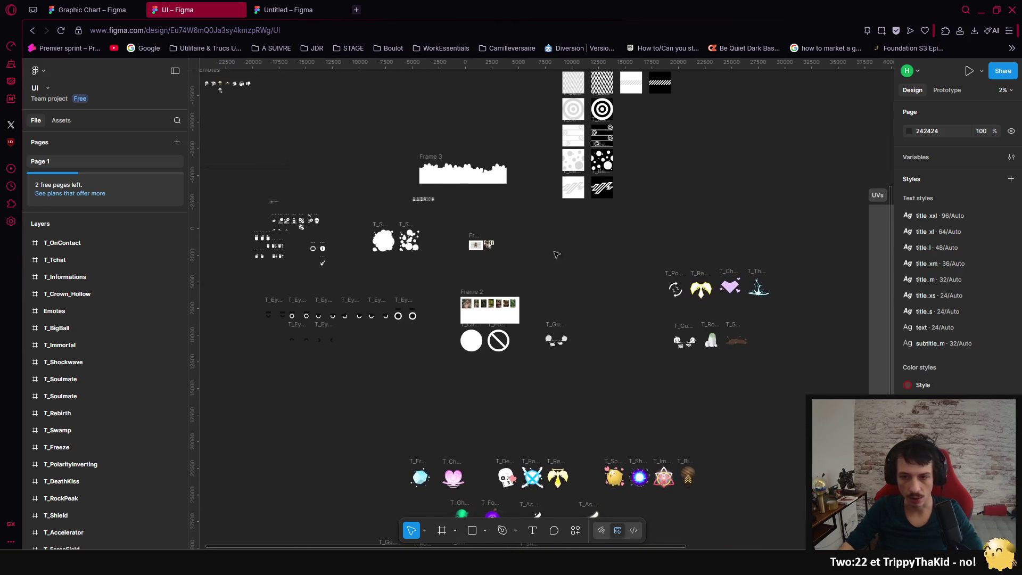
scroll(555, 254, "down", 5)
scroll(555, 253, "right", 6)
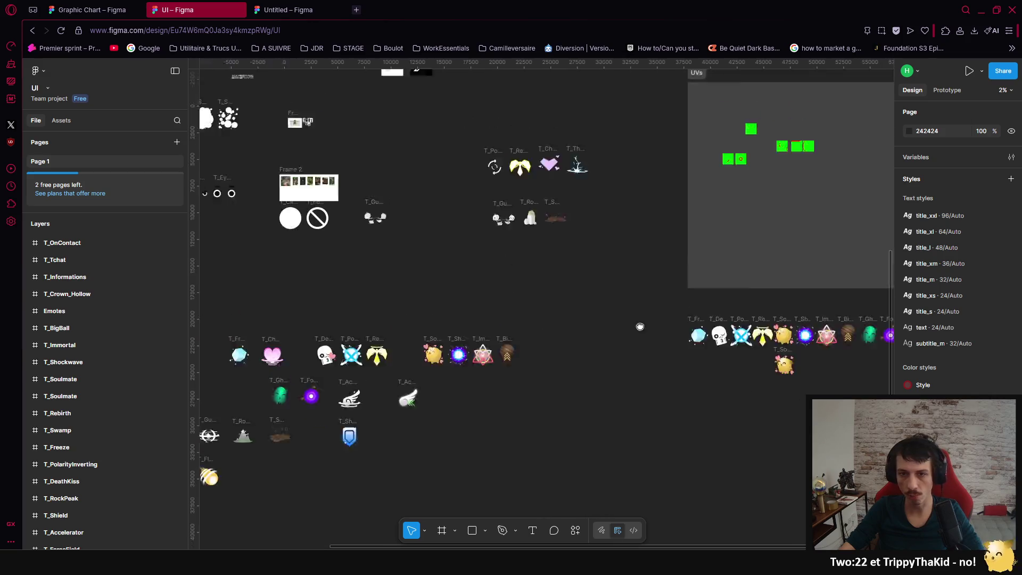
scroll(576, 301, "up", 6)
scroll(575, 301, "left", 12)
scroll(552, 352, "up", 5)
scroll(553, 352, "up", 2)
scroll(543, 230, "down", 3)
scroll(543, 231, "right", 3)
scroll(467, 133, "down", 1)
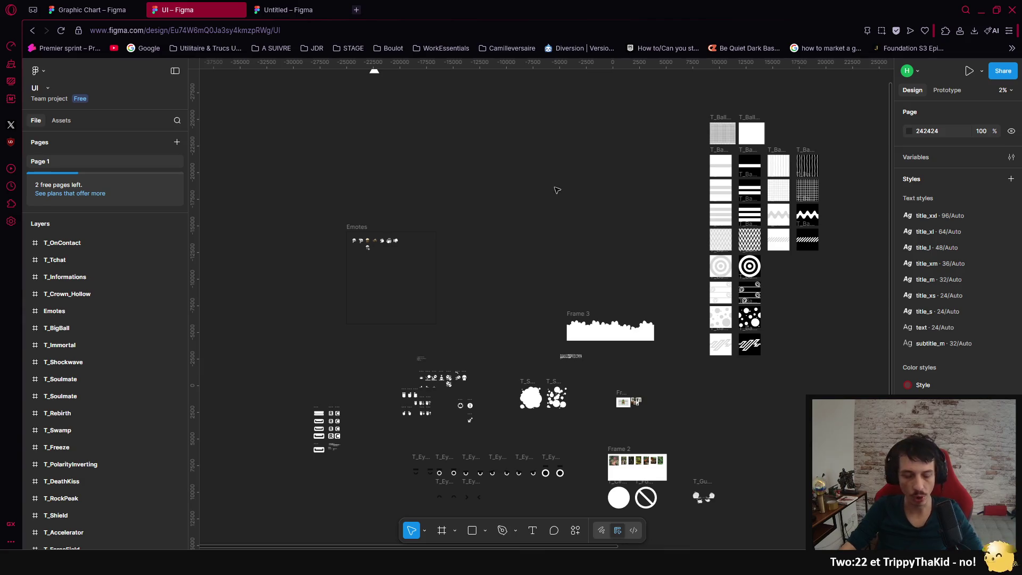
scroll(654, 382, "right", 4)
scroll(654, 382, "down", 4)
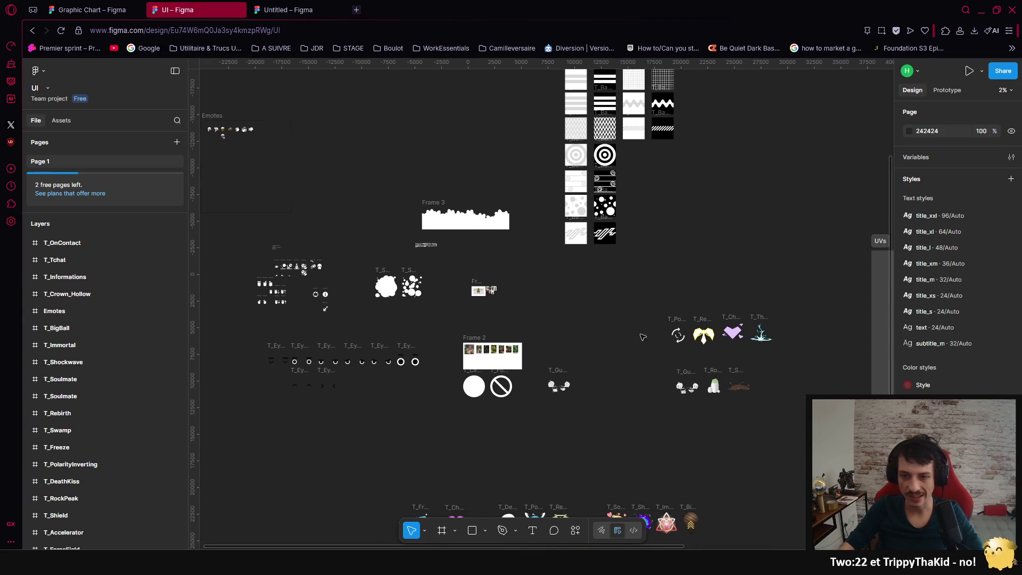
scroll(627, 328, "down", 4)
scroll(627, 328, "right", 10)
scroll(621, 331, "left", 7)
scroll(618, 331, "left", 7)
scroll(618, 331, "down", 2)
scroll(658, 322, "up", 5)
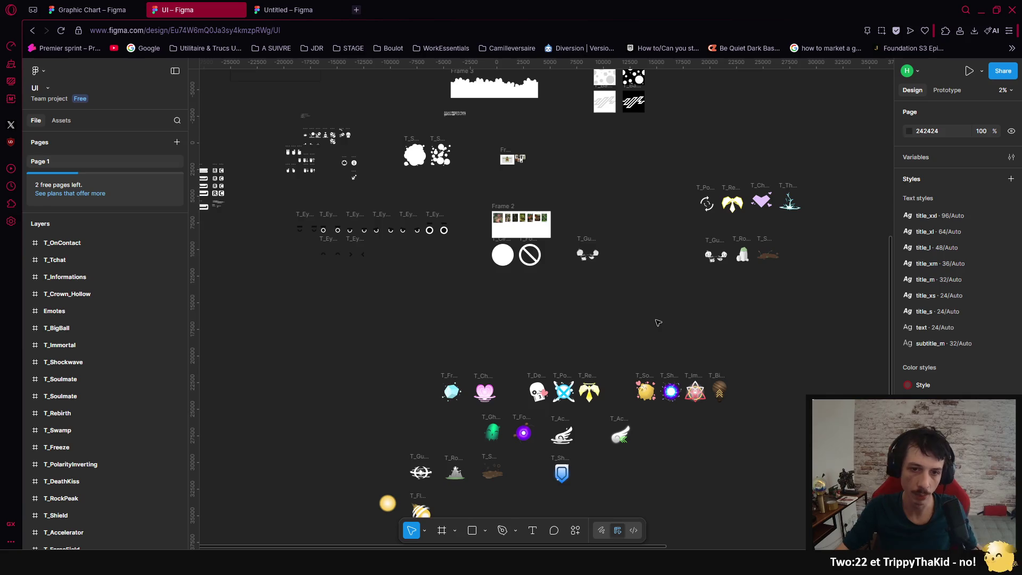
right_click(542, 339)
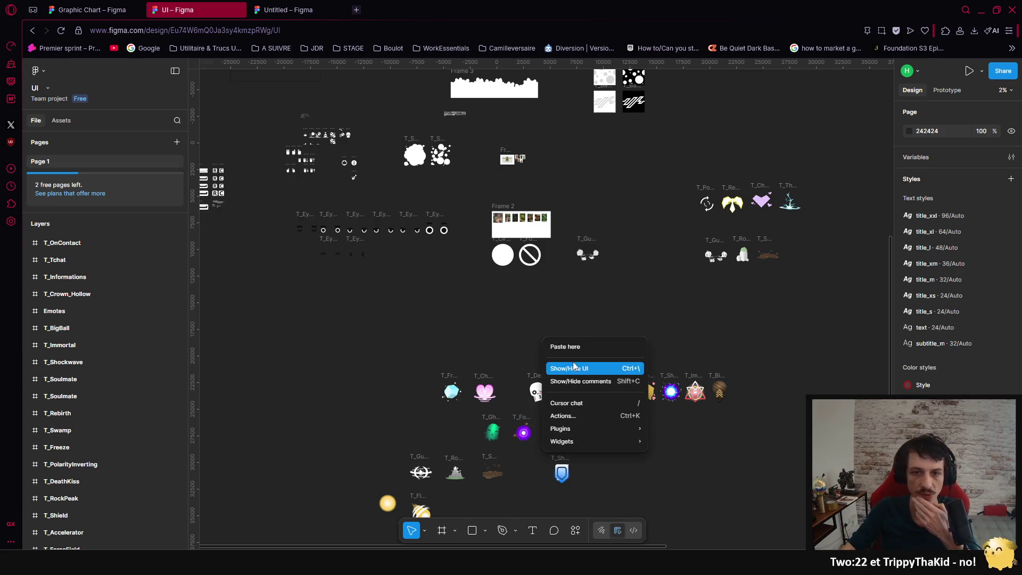
Step: Dismiss the canvas menu and pan across the UI file's icon texture rows
left_click(453, 302)
scroll(479, 367, "up", 2)
scroll(481, 379, "up", 2)
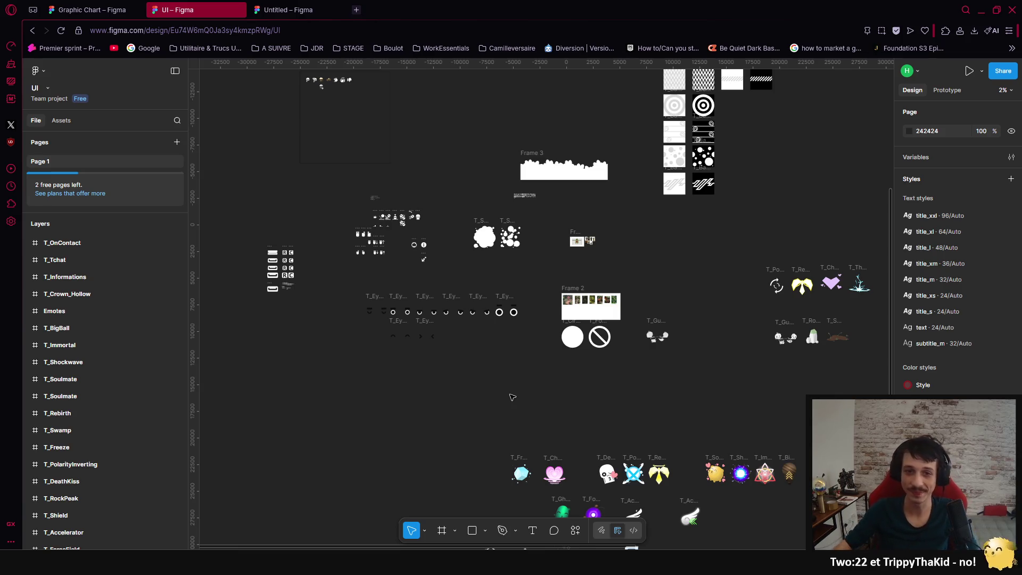
scroll(502, 321, "up", 3)
scroll(503, 321, "left", 2)
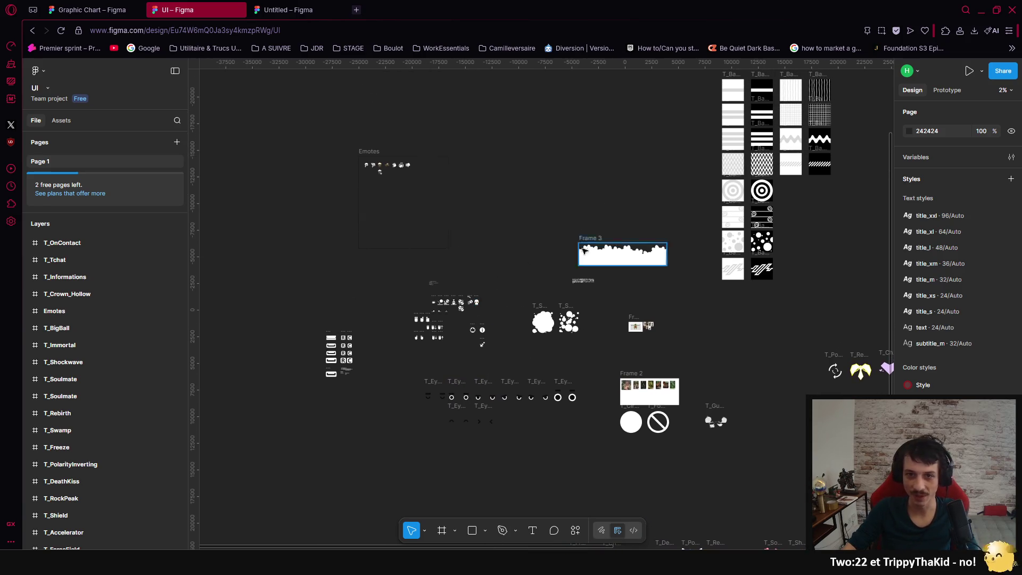
scroll(639, 311, "right", 5)
scroll(639, 312, "up", 1)
scroll(697, 303, "right", 5)
scroll(697, 303, "down", 5)
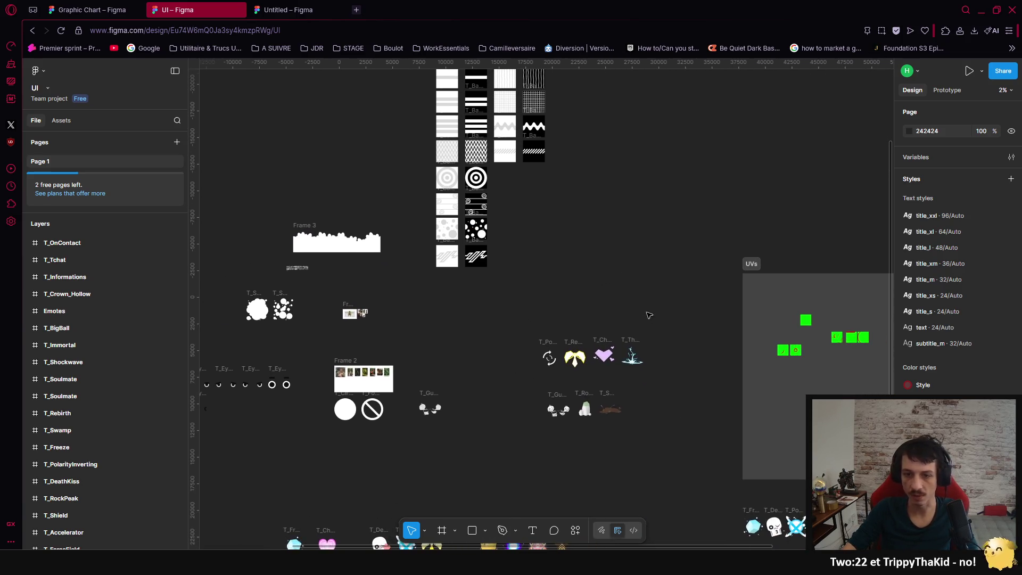
scroll(632, 261, "down", 3)
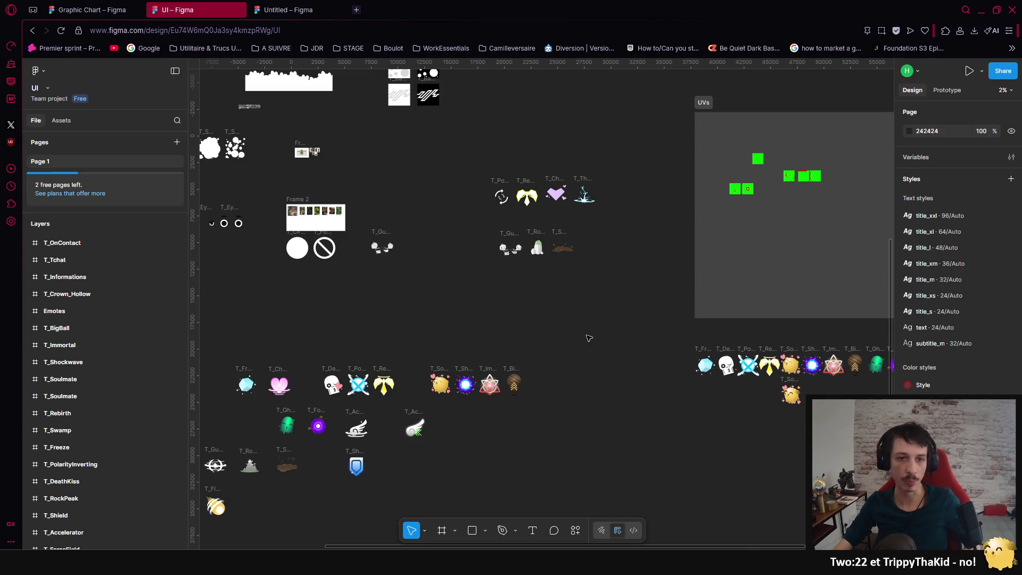
scroll(589, 337, "up", 2)
mouse_move(449, 342)
left_mouse_down()
mouse_move(525, 336)
mouse_move(613, 295)
left_mouse_up()
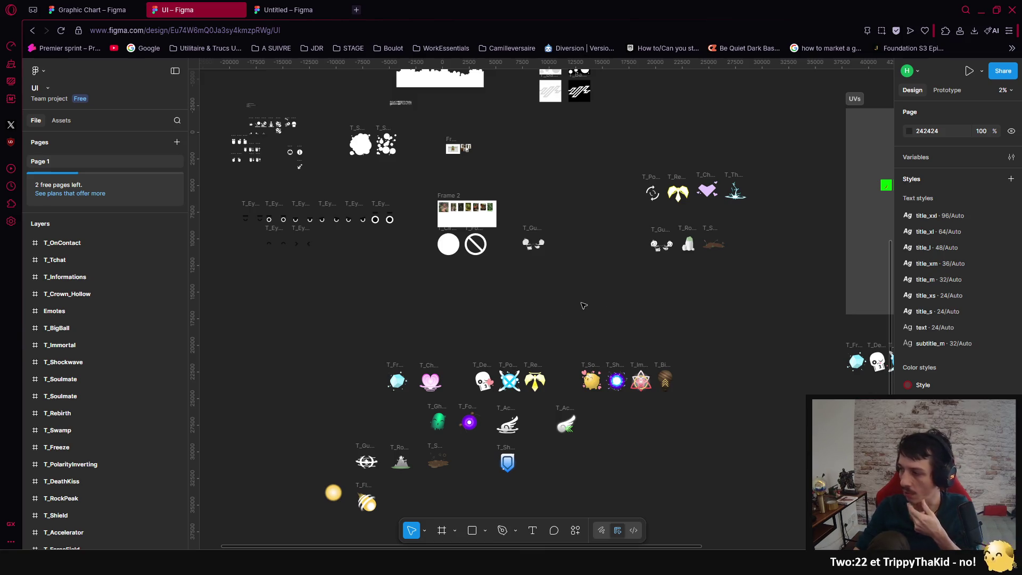
left_click_drag(555, 304, 599, 375)
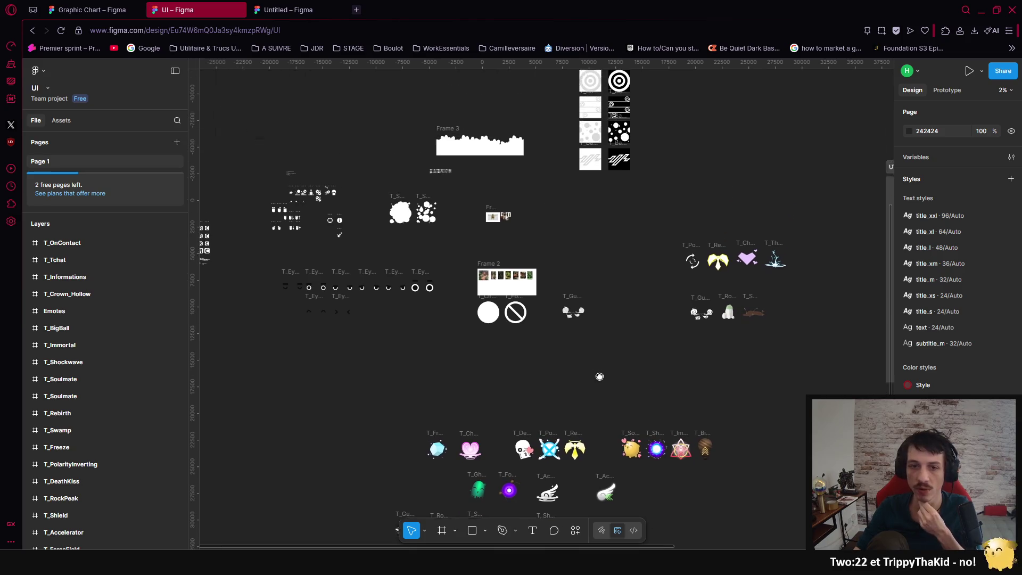
scroll(536, 373, "up", 2)
scroll(537, 372, "left", 2)
scroll(479, 404, "up", 1)
scroll(479, 404, "left", 1)
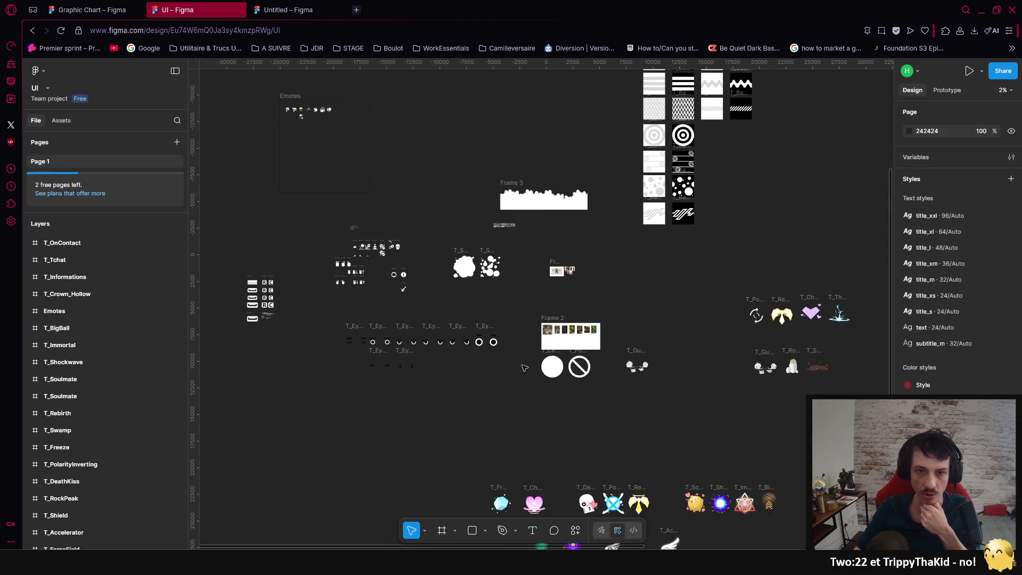
scroll(548, 418, "up", 3)
scroll(548, 418, "left", 2)
scroll(463, 458, "right", 6)
scroll(463, 458, "down", 1)
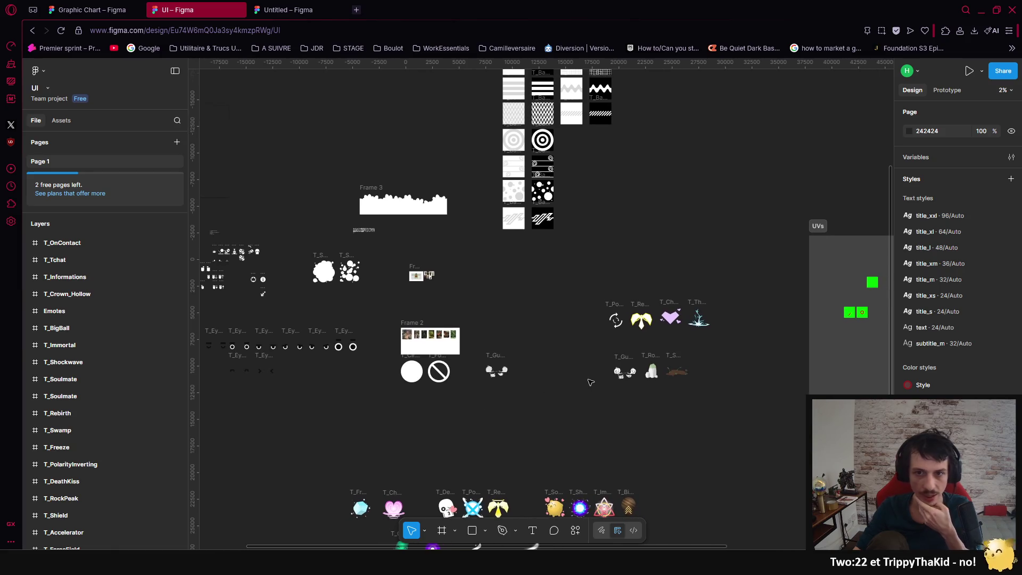
scroll(524, 423, "down", 5)
scroll(583, 419, "left", 4)
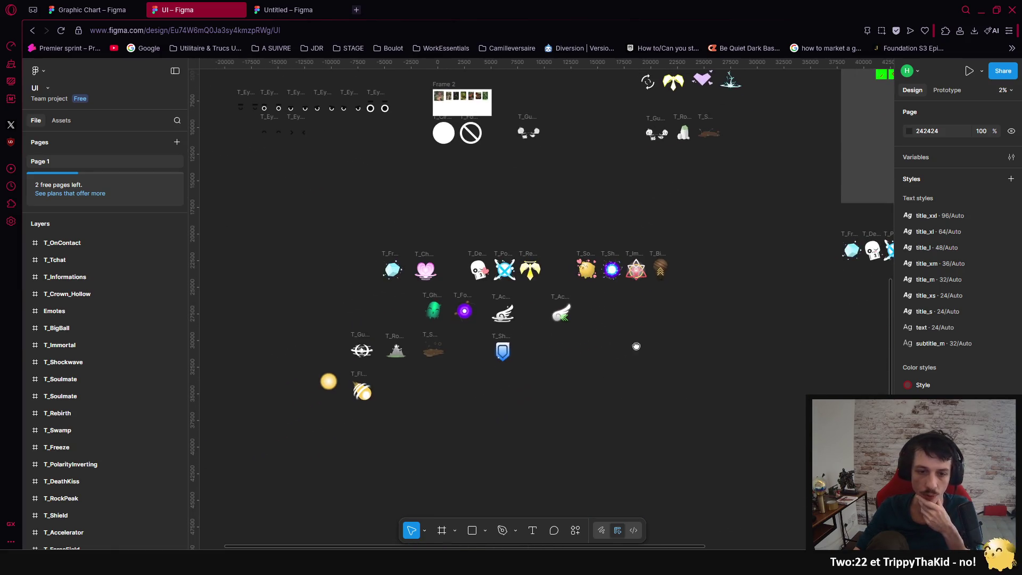
scroll(670, 335, "right", 7)
scroll(671, 335, "up", 3)
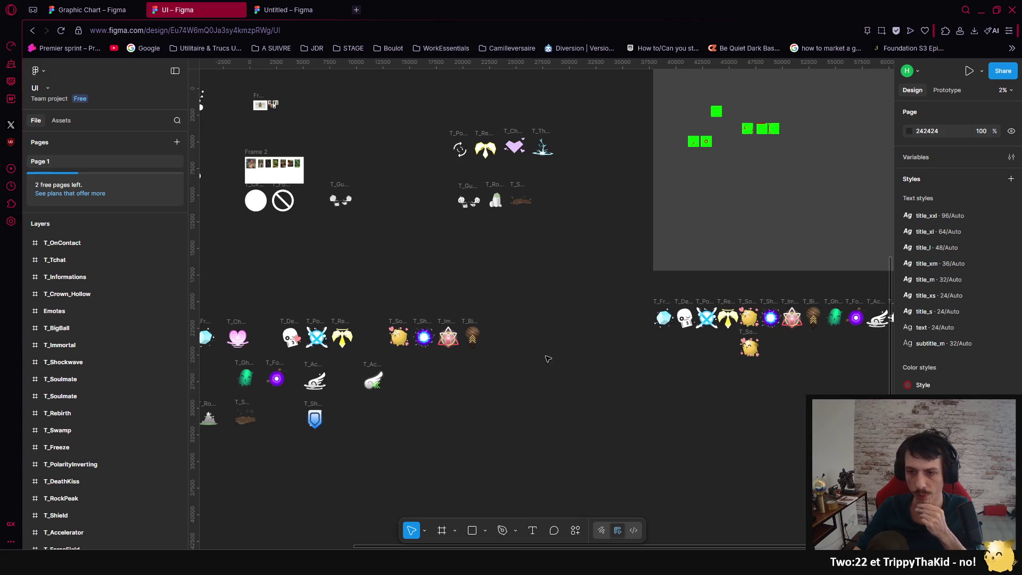
Step: Move from the UI file to the Graphic Chart file's Jeu page
mouse_move(340, 443)
left_mouse_down()
mouse_move(513, 450)
mouse_move(420, 433)
mouse_move(628, 524)
left_mouse_up()
scroll(550, 396, "left", 4)
scroll(551, 396, "down", 1)
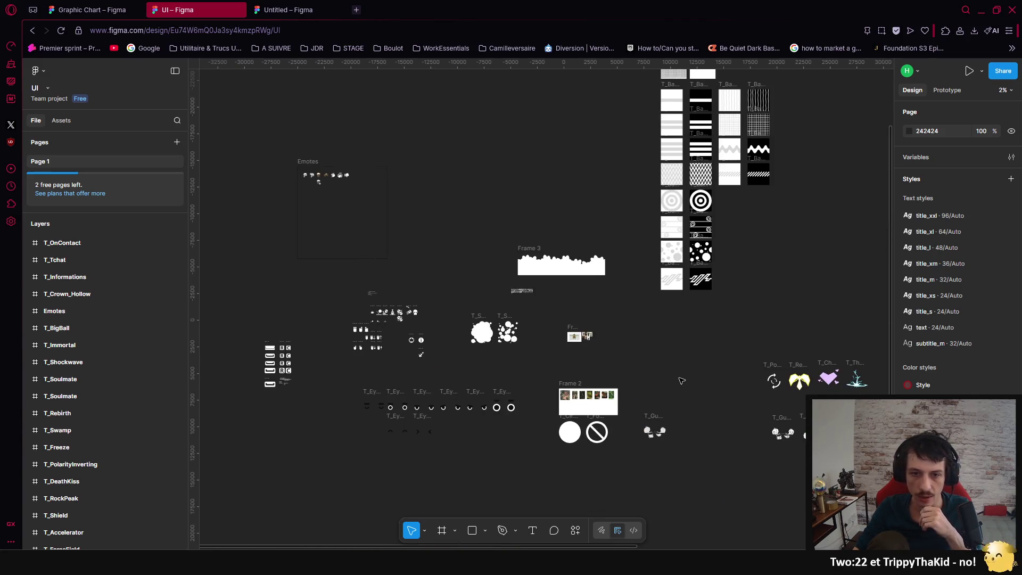
scroll(631, 372, "down", 3)
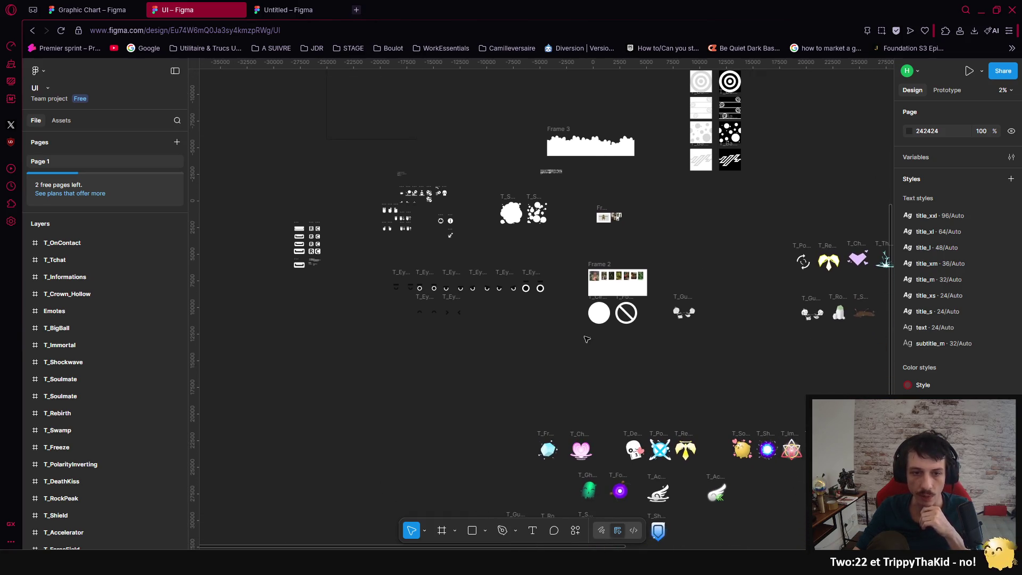
scroll(537, 304, "down", 1)
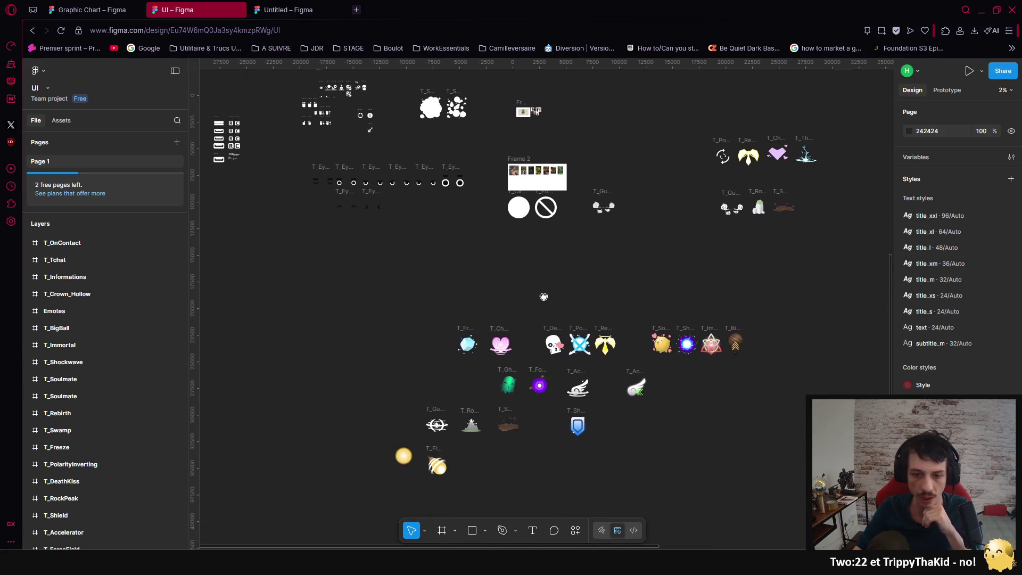
left_click(305, 12)
key("ctrl+1")
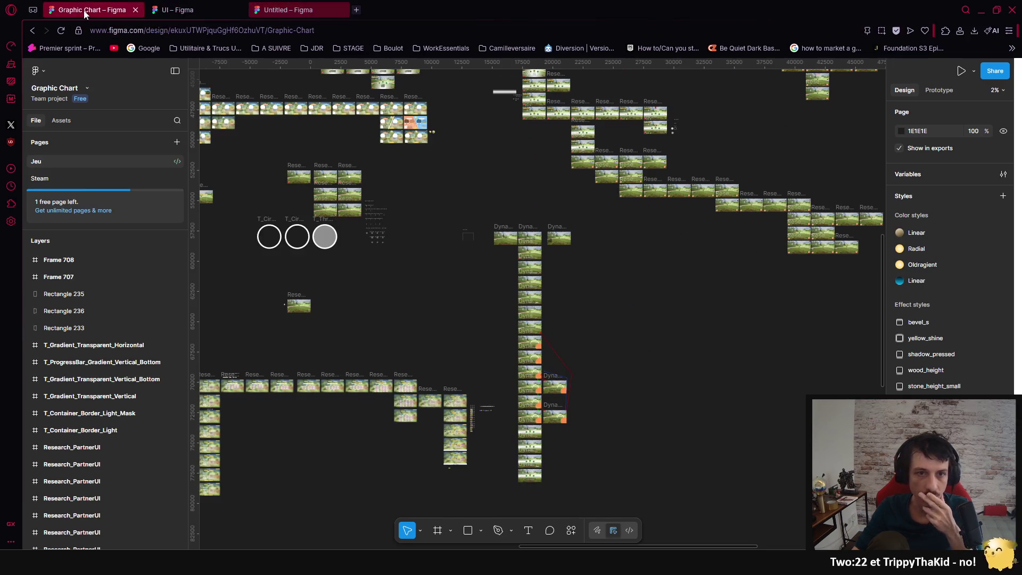
scroll(418, 318, "up", 10)
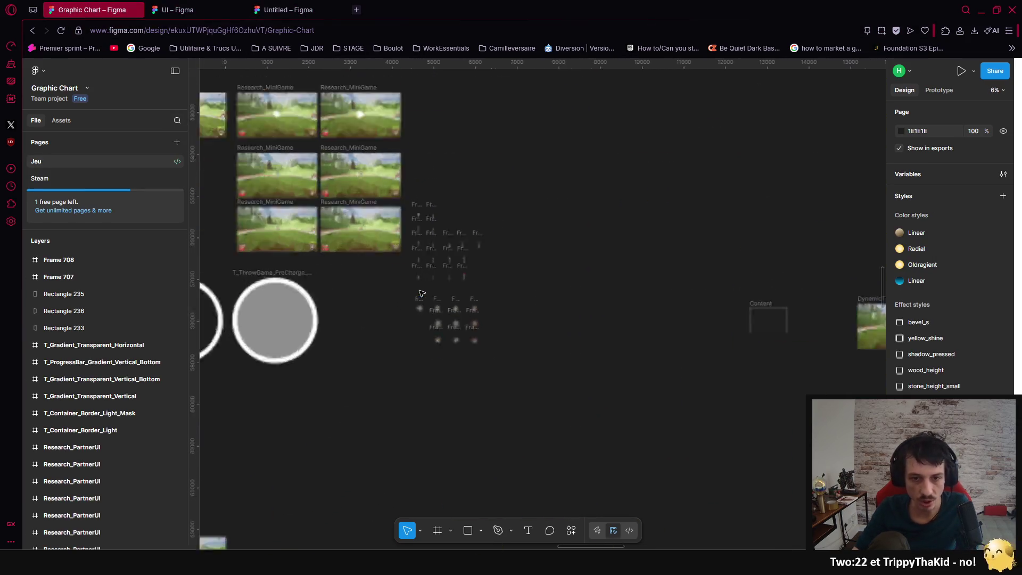
scroll(430, 297, "down", 10)
scroll(426, 354, "left", 5)
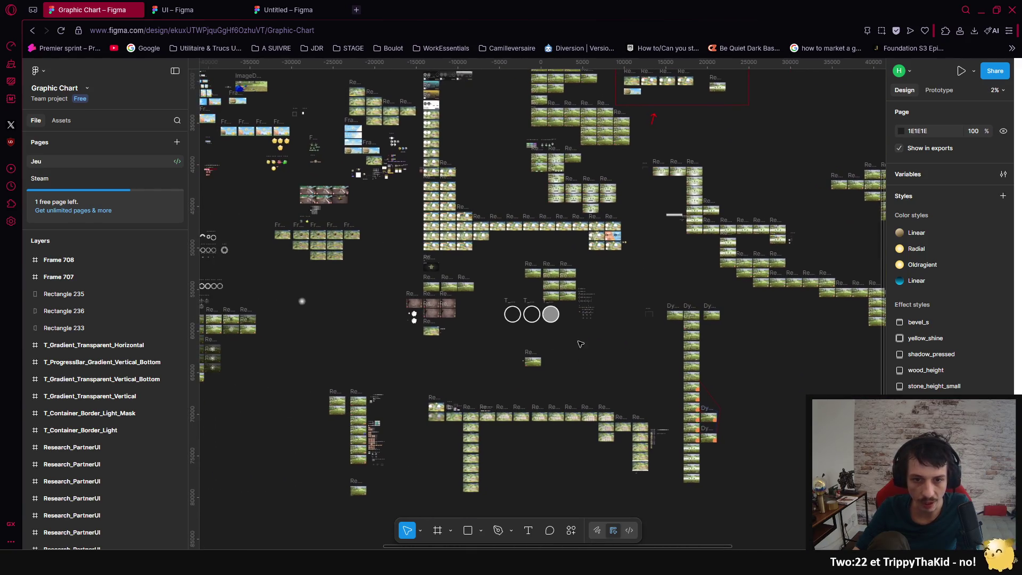
scroll(585, 314, "left", 5)
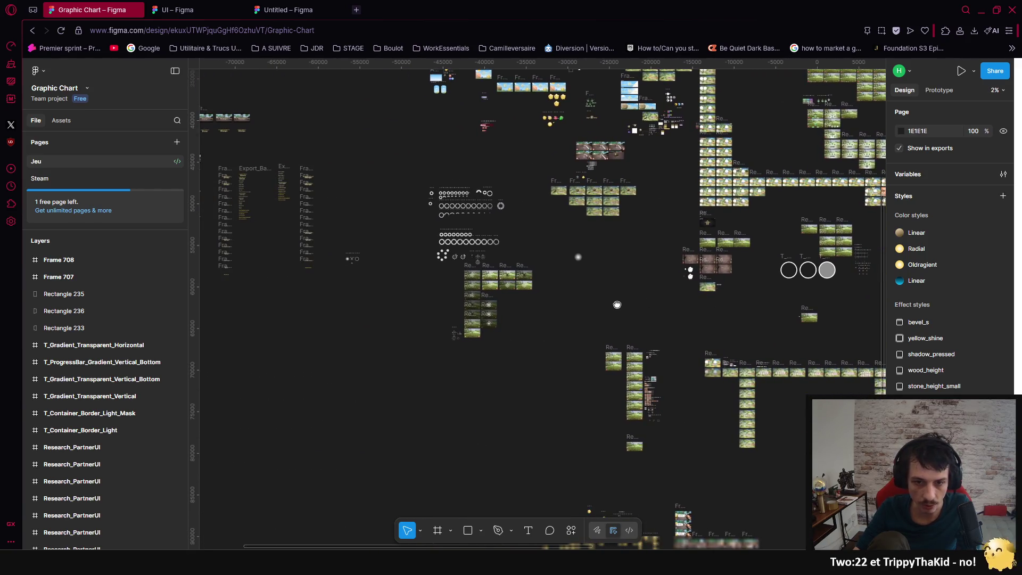
scroll(585, 352, "up", 8)
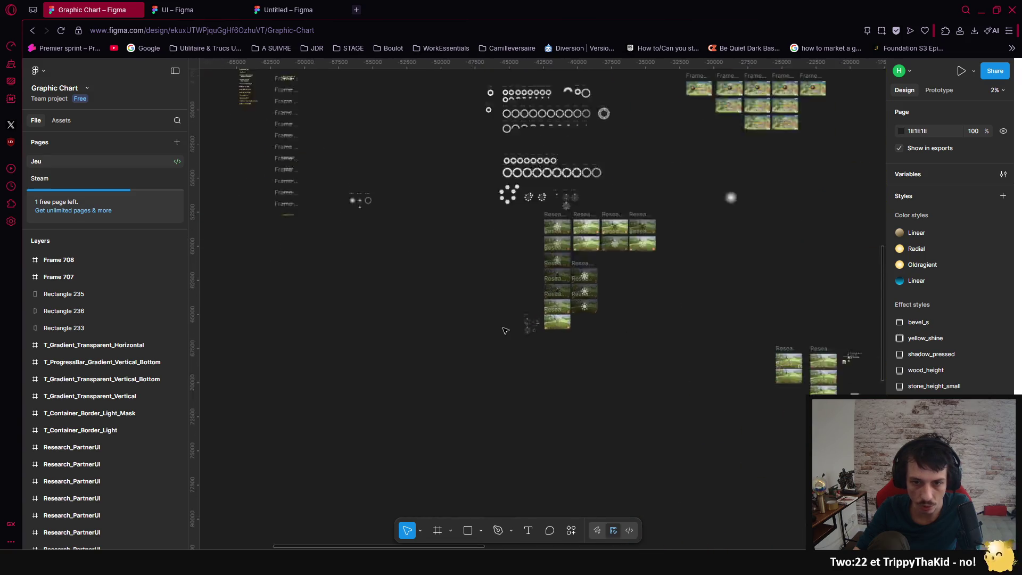
scroll(581, 326, "down", 8)
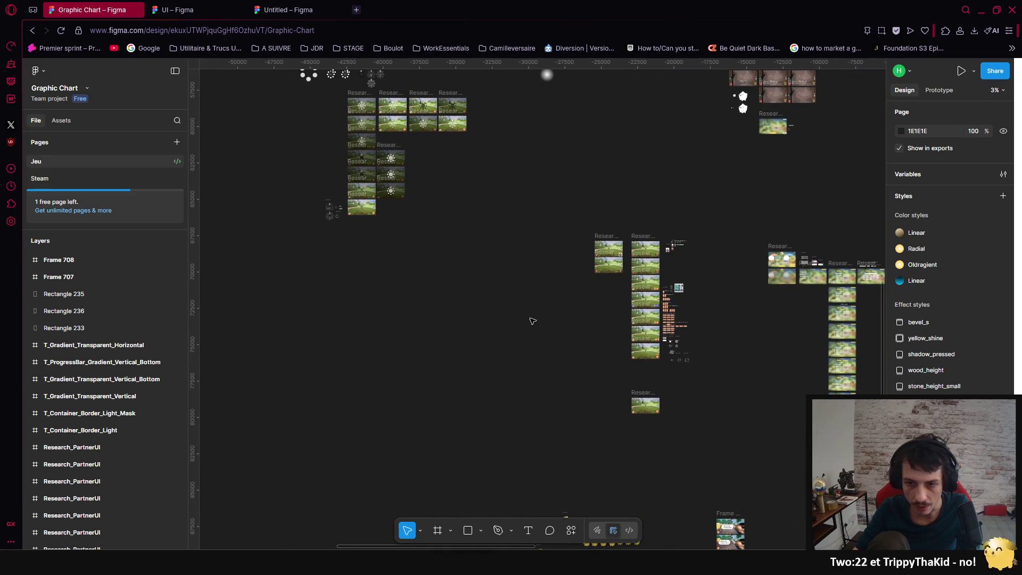
scroll(585, 266, "up", 5)
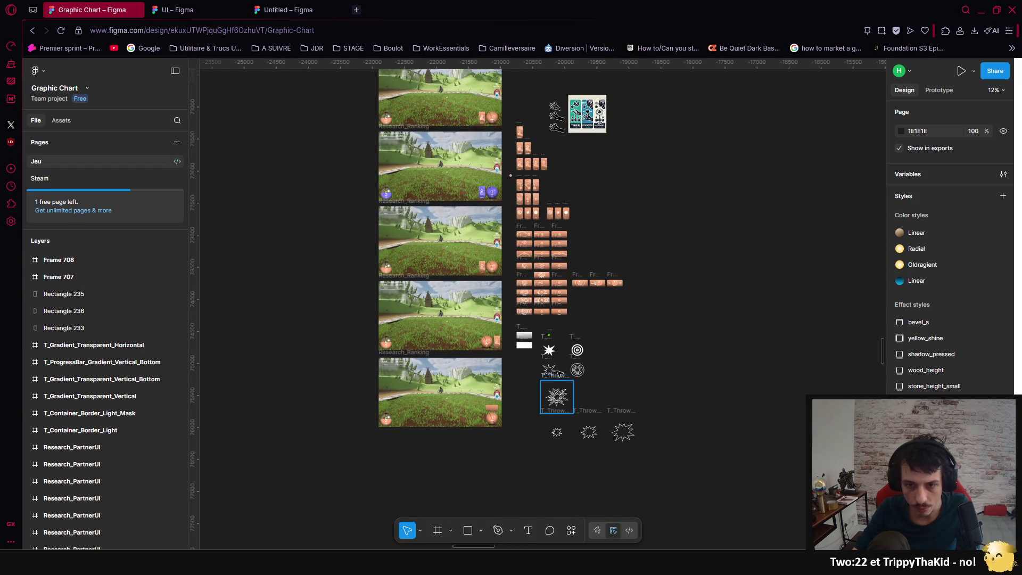
scroll(640, 247, "down", 3)
scroll(640, 247, "up", 5)
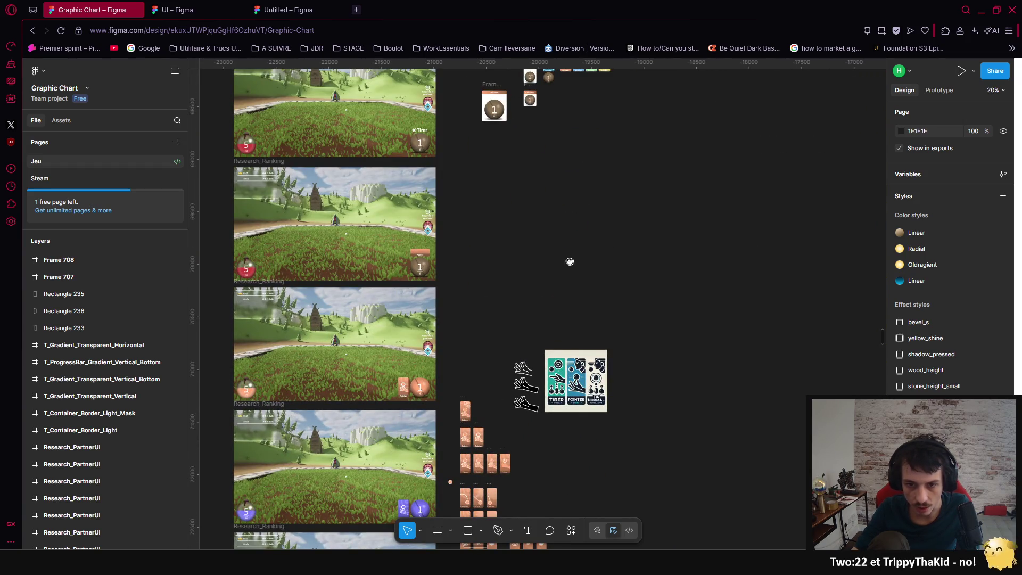
left_click_drag(566, 262, 574, 332)
scroll(577, 275, "down", 8)
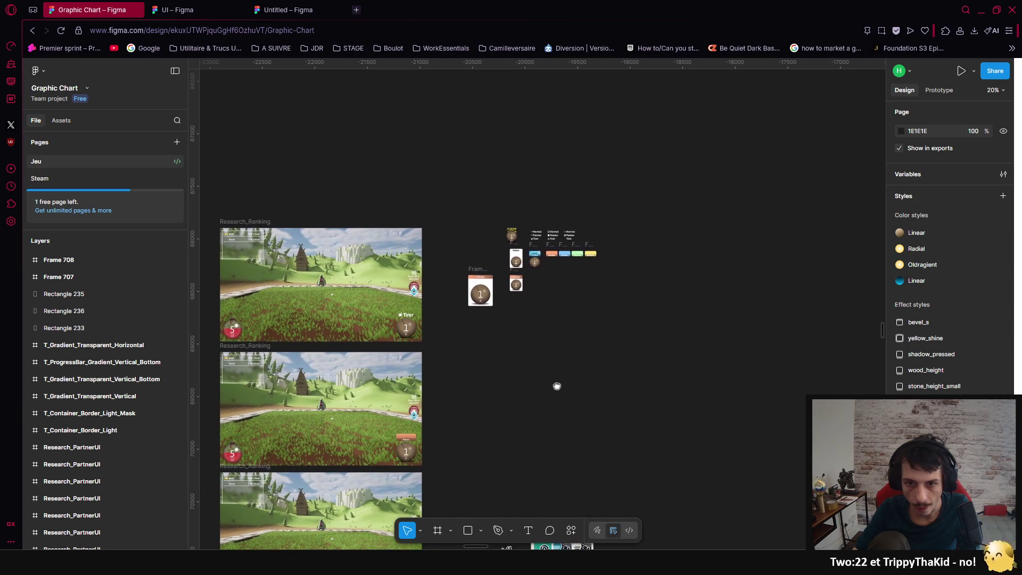
scroll(556, 369, "up", 5)
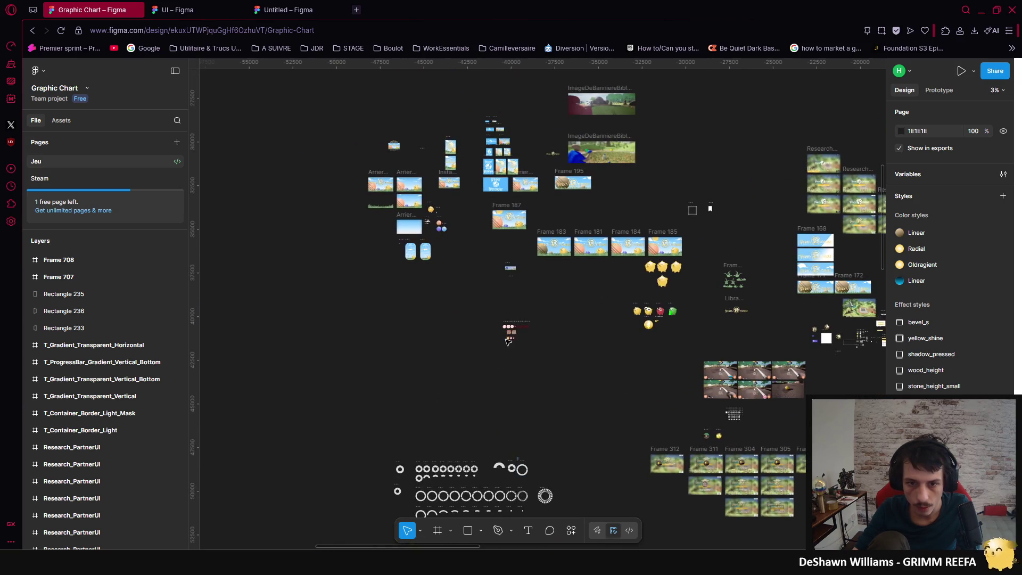
scroll(517, 337, "up", 3)
scroll(548, 401, "up", 3)
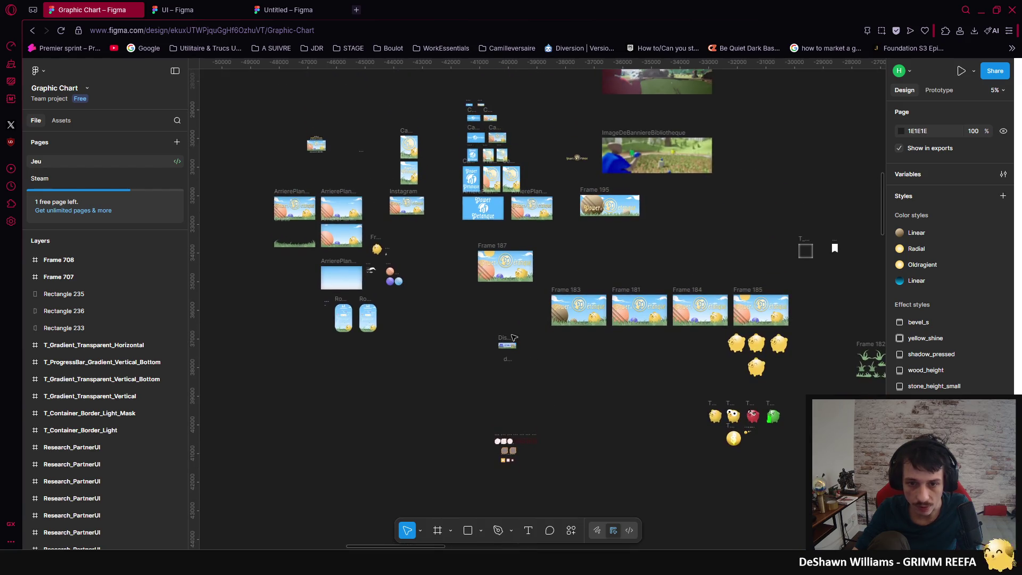
left_click_drag(649, 303, 641, 321)
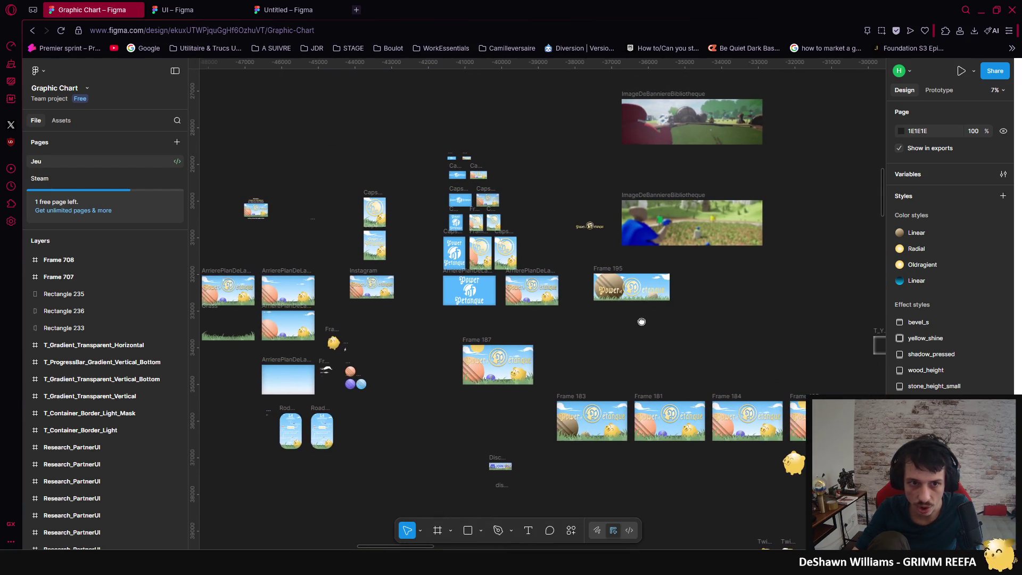
scroll(641, 321, "right", 15)
scroll(593, 405, "down", 5)
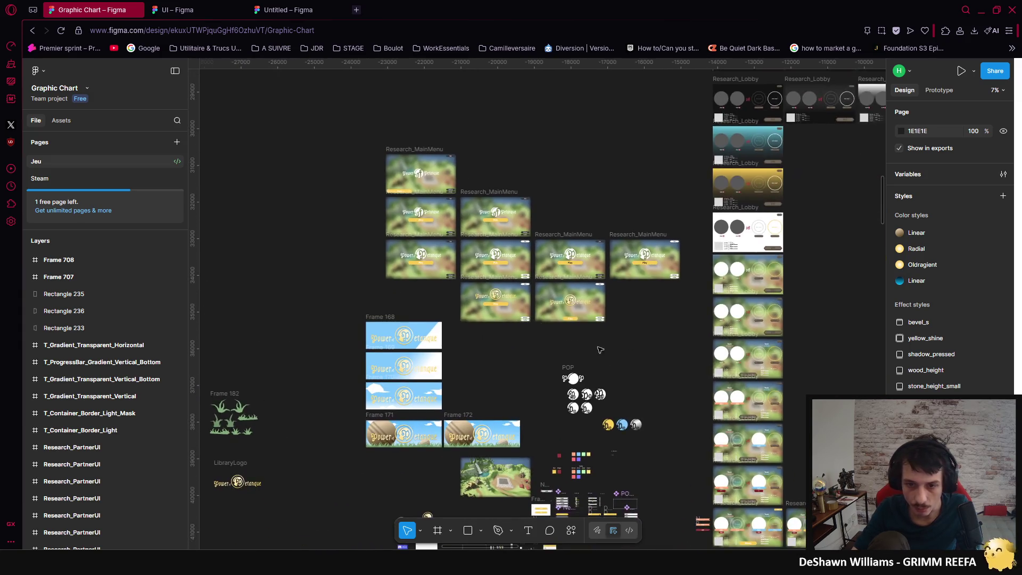
scroll(479, 417, "up", 3)
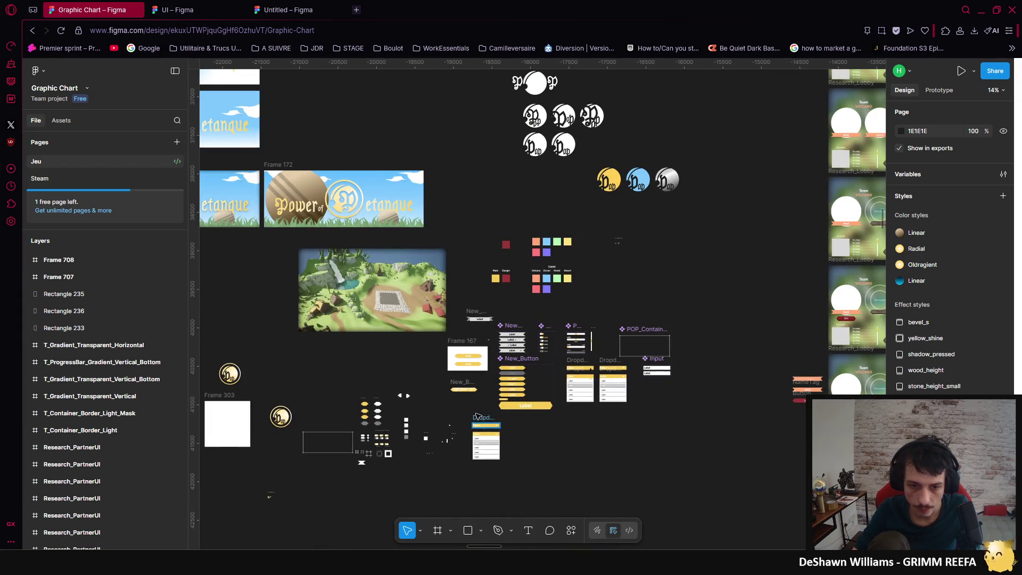
scroll(363, 464, "up", 3)
scroll(651, 337, "down", 10)
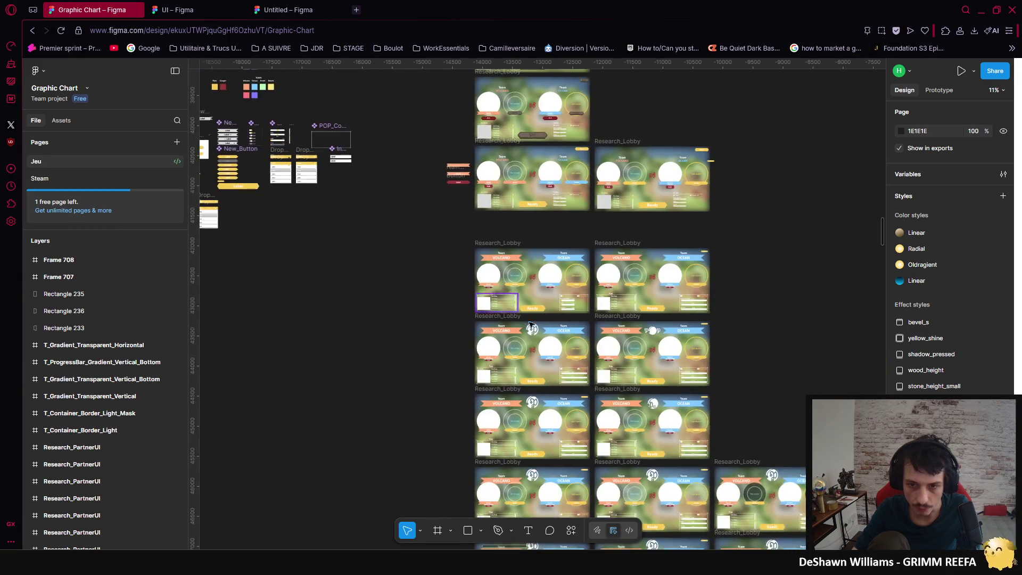
scroll(651, 336, "right", 5)
scroll(651, 336, "down", 3)
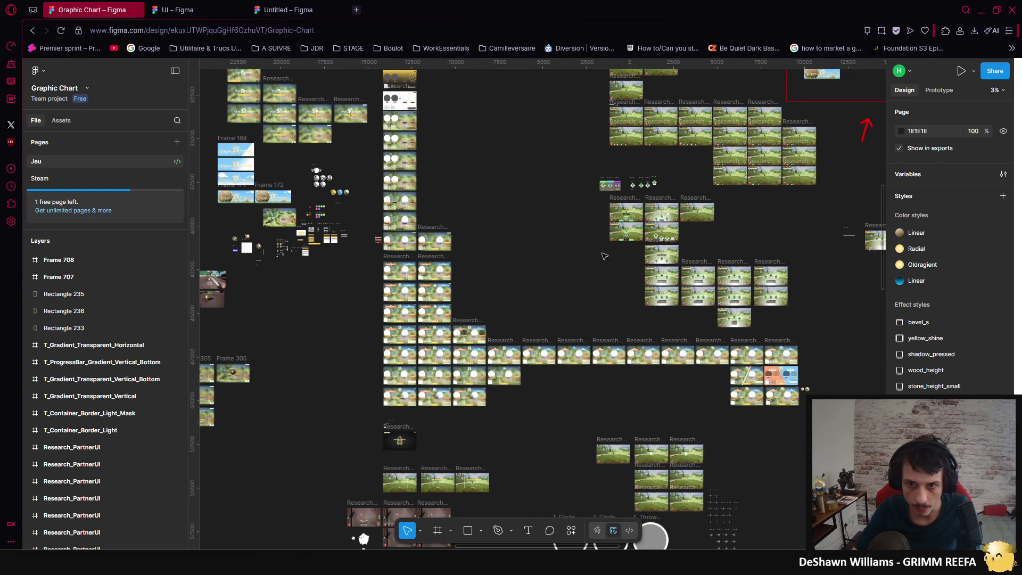
scroll(481, 176, "down", 1)
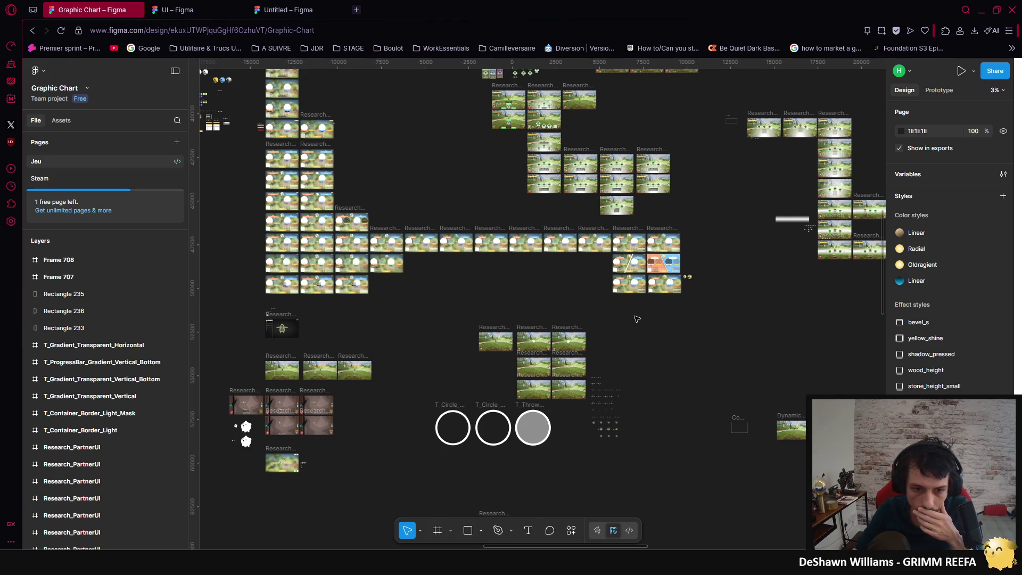
scroll(406, 279, "right", 5)
scroll(400, 274, "down", 2)
scroll(409, 299, "up", 8)
scroll(479, 340, "left", 2)
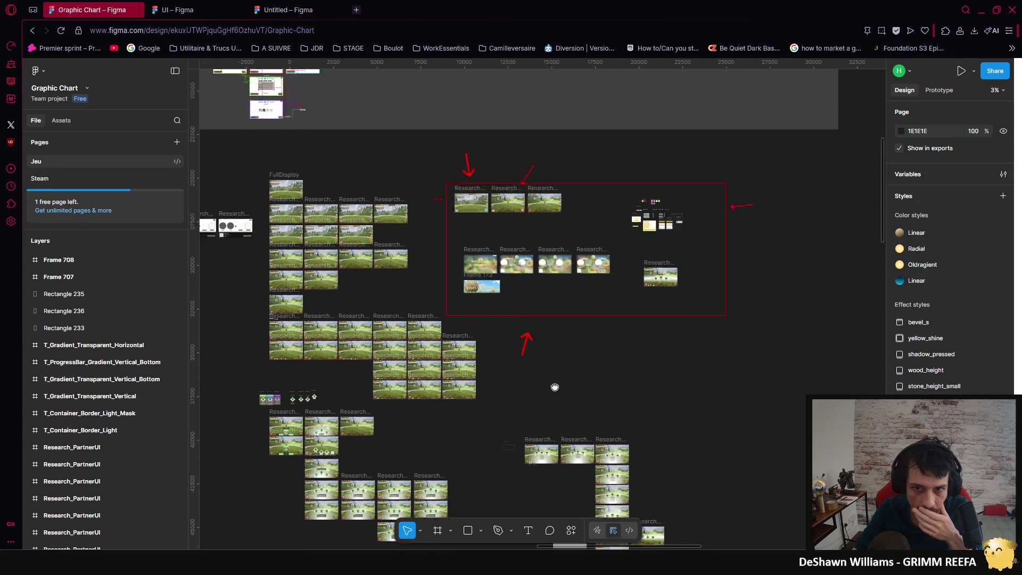
scroll(552, 379, "up", 5)
scroll(552, 379, "left", 3)
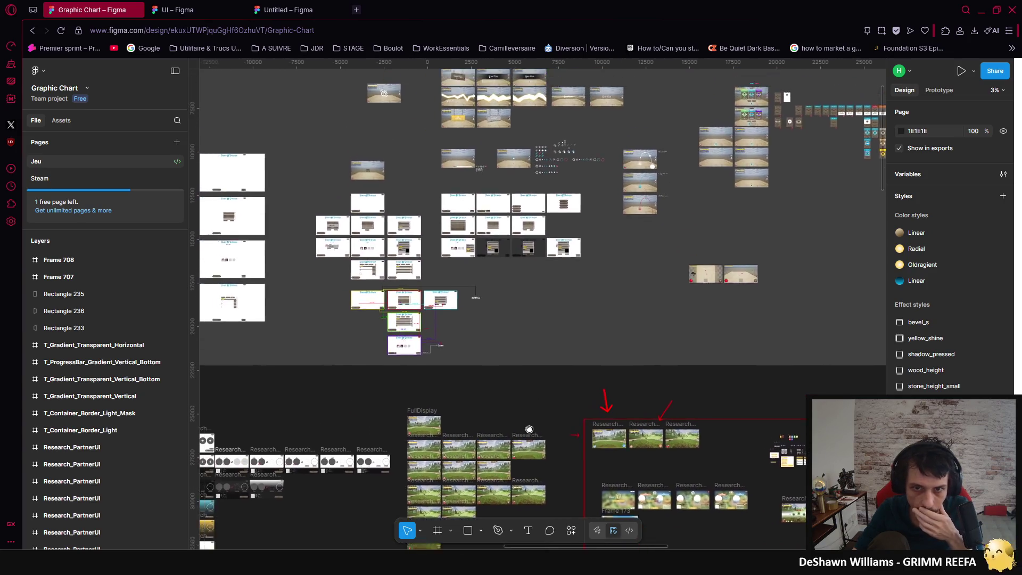
scroll(531, 419, "up", 4)
scroll(559, 442, "right", 1)
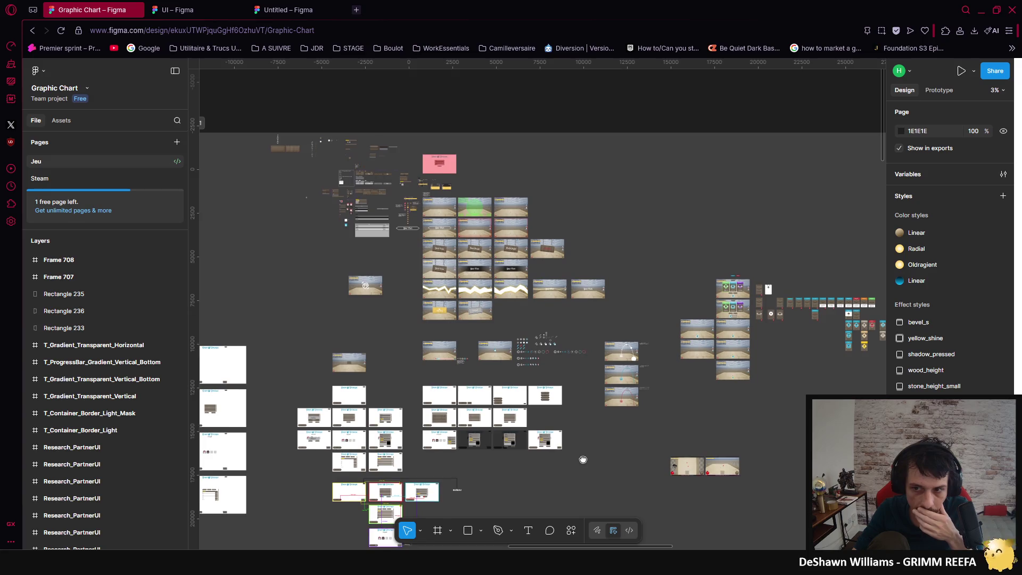
scroll(842, 299, "down", 2)
scroll(842, 298, "right", 2)
scroll(354, 293, "left", 6)
scroll(354, 292, "down", 2)
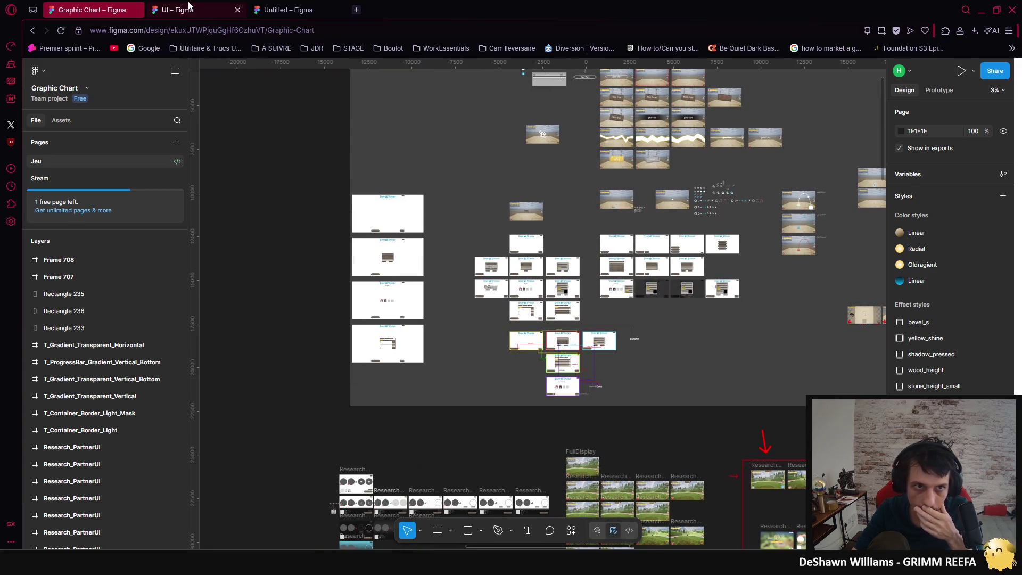
Step: Switch to the UI design file and pan across its power-up icon textures and UVs frame
left_click(189, 5)
scroll(468, 347, "up", 3)
scroll(468, 347, "left", 1)
scroll(570, 343, "up", 1)
scroll(426, 287, "right", 5)
scroll(426, 288, "down", 1)
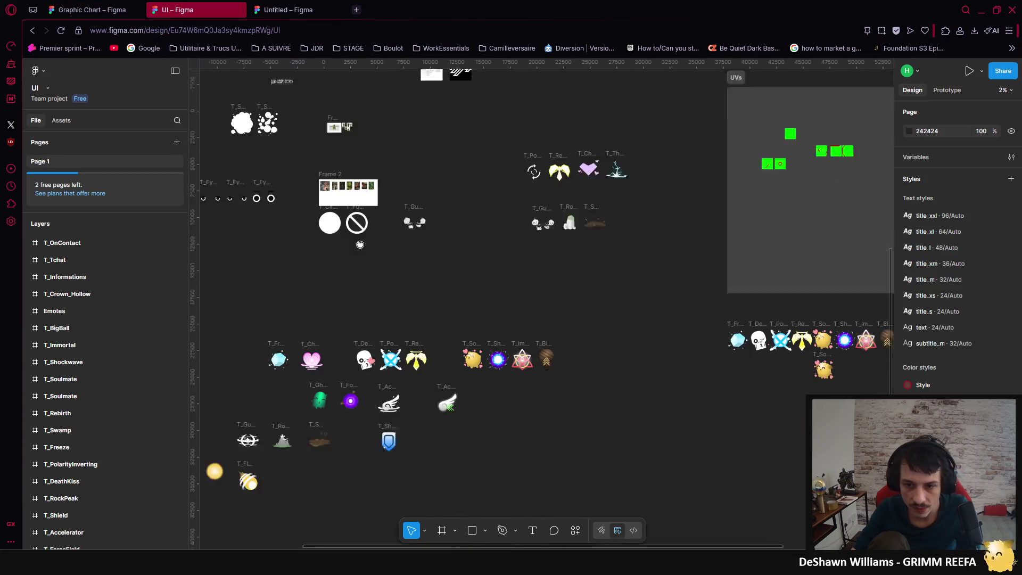
scroll(365, 254, "down", 2)
scroll(365, 254, "right", 2)
scroll(486, 333, "right", 4)
scroll(486, 333, "up", 2)
scroll(433, 481, "left", 4)
scroll(433, 481, "up", 3)
scroll(598, 458, "left", 2)
scroll(598, 459, "up", 1)
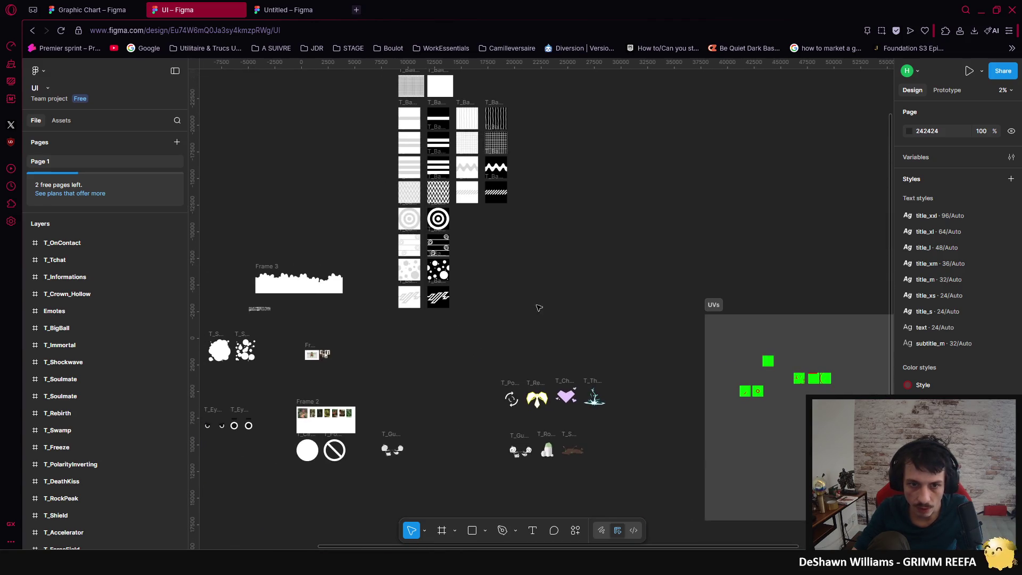
scroll(532, 303, "left", 3)
scroll(532, 303, "up", 2)
scroll(674, 410, "down", 1)
scroll(574, 409, "left", 1)
scroll(574, 409, "up", 5, "ctrl")
scroll(414, 418, "down", 3, "ctrl")
scroll(453, 373, "down", 2, "ctrl")
scroll(452, 373, "left", 3)
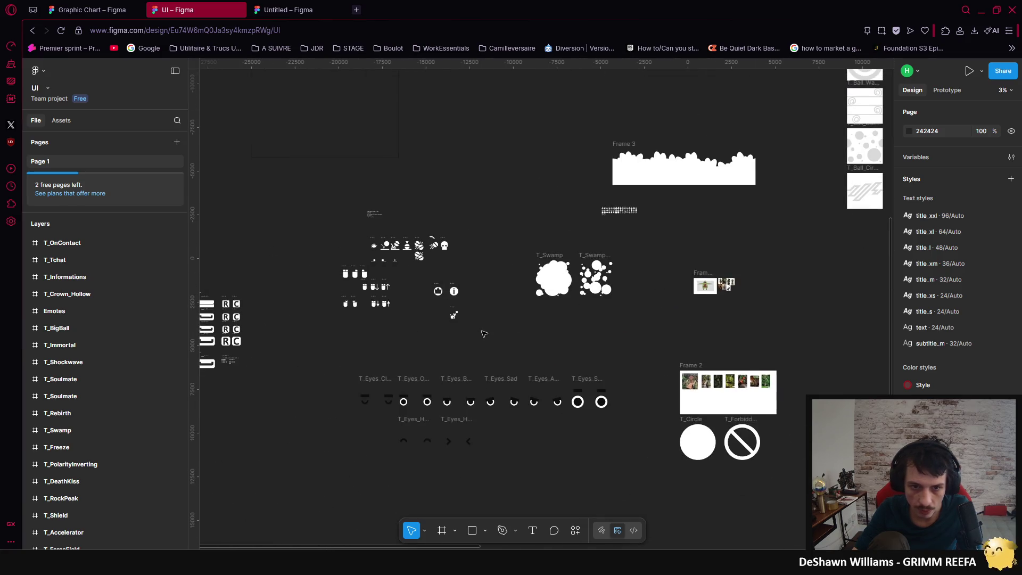
scroll(460, 338, "left", 3)
scroll(460, 339, "up", 1)
scroll(502, 239, "right", 5)
scroll(206, 123, "down", 3)
scroll(707, 167, "down", 15)
scroll(708, 167, "left", 3)
scroll(342, 146, "right", 10)
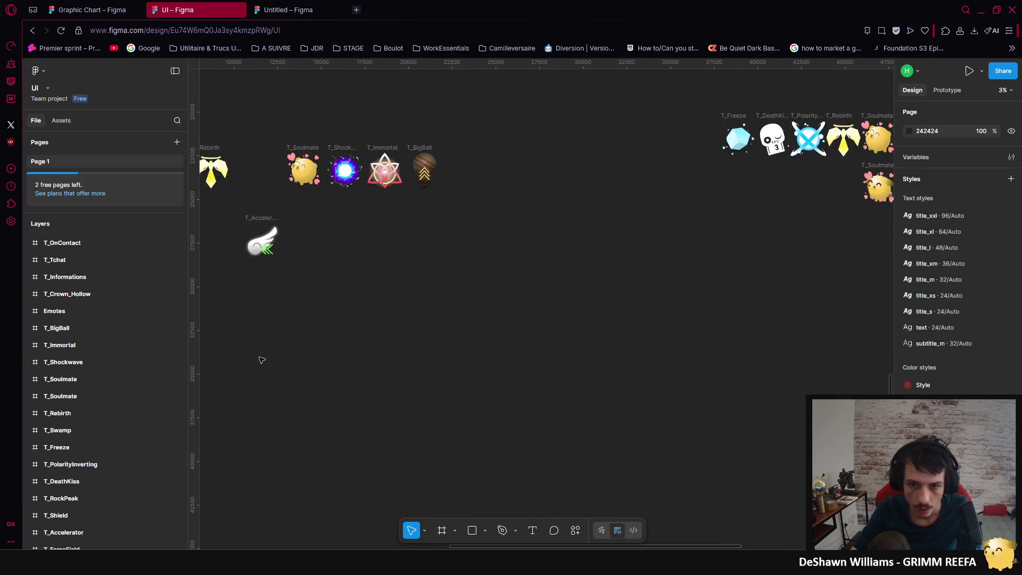
scroll(490, 315, "up", 10)
scroll(520, 298, "down", 2, "ctrl")
scroll(564, 358, "left", 15)
scroll(564, 358, "up", 3)
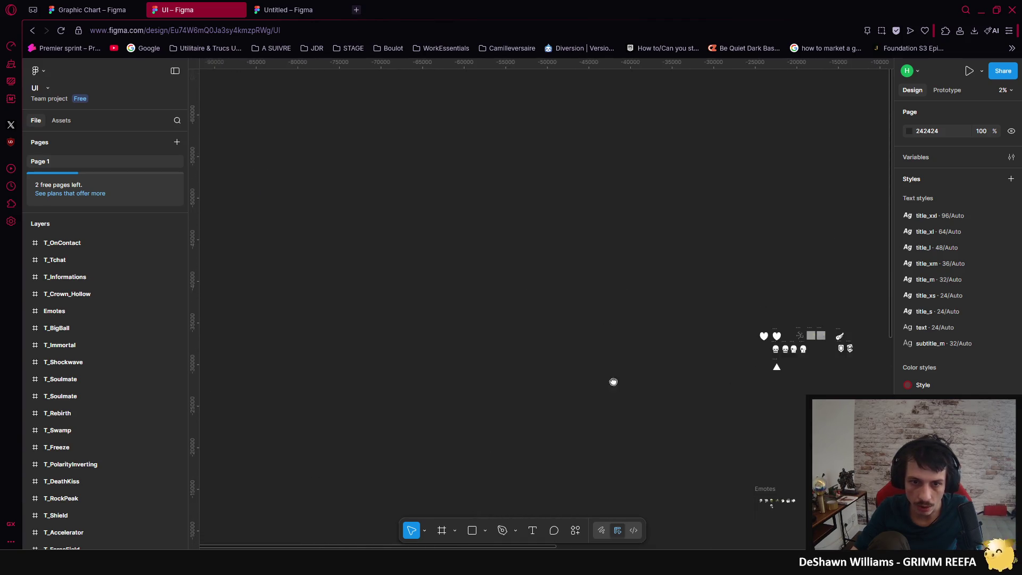
scroll(737, 285, "right", 15)
scroll(577, 311, "down", 5)
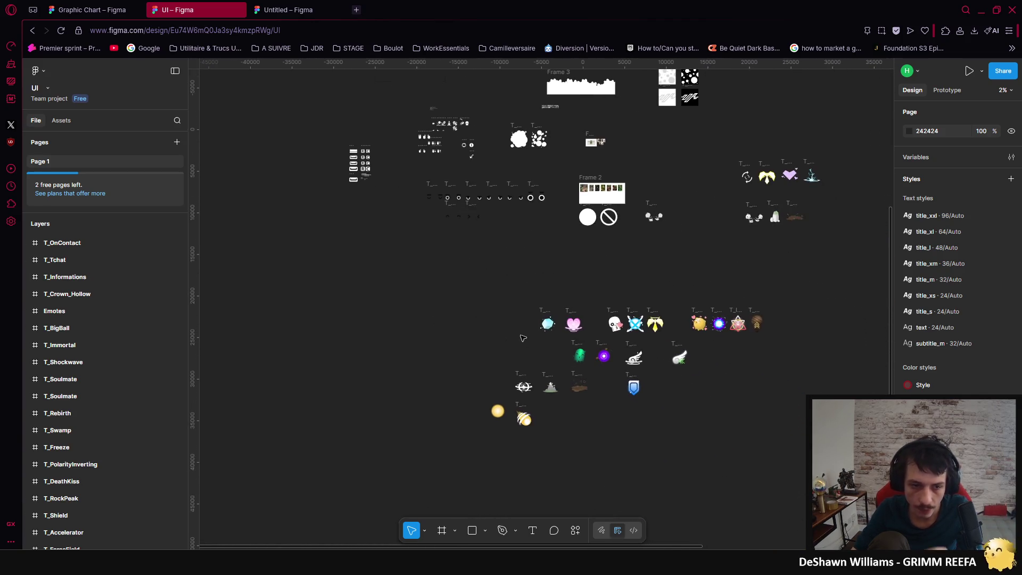
scroll(574, 311, "right", 1)
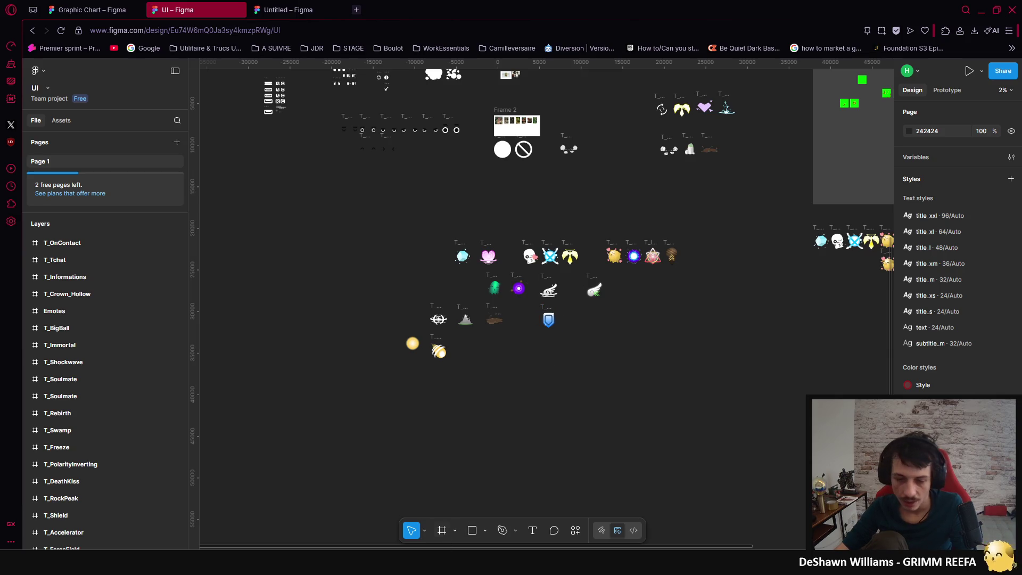
Step: Check the textures in Unreal Engine, then return to the UI file in Figma
key("alt+Tab")
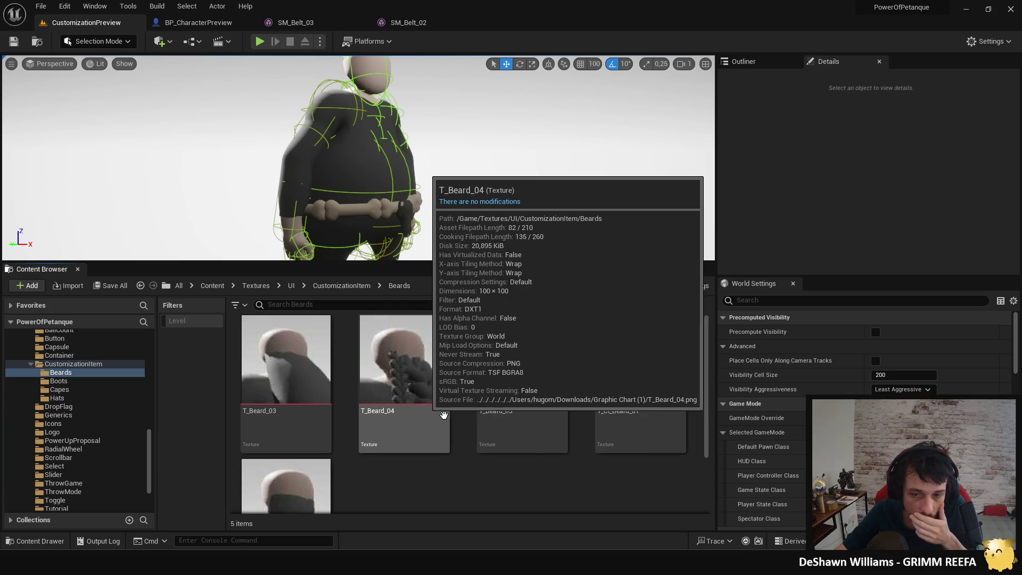
key("alt+Tab")
scroll(547, 385, "right", 3)
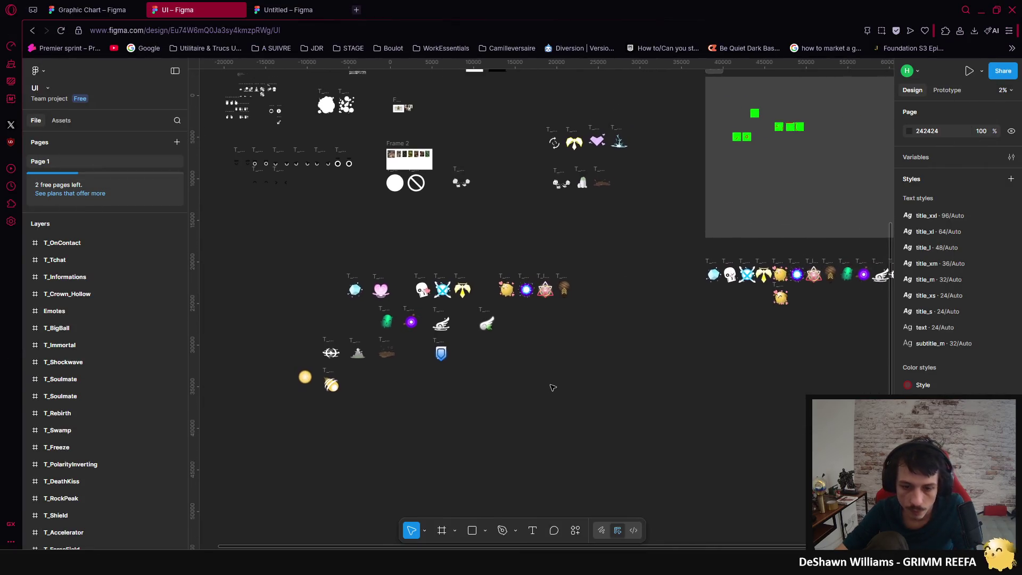
Step: Draw Frame 14 to the right of the BigBall icon and size it to 100×100
scroll(559, 394, "up", 4)
scroll(577, 411, "down", 3)
scroll(564, 415, "up", 1)
scroll(564, 415, "up", 2)
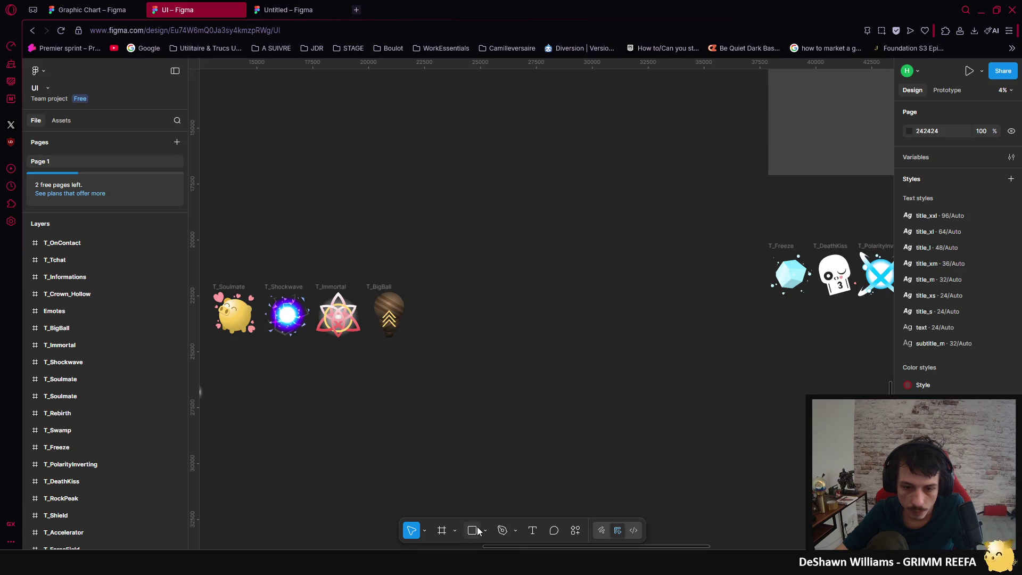
left_click(442, 530)
left_click_drag(506, 292, 594, 392)
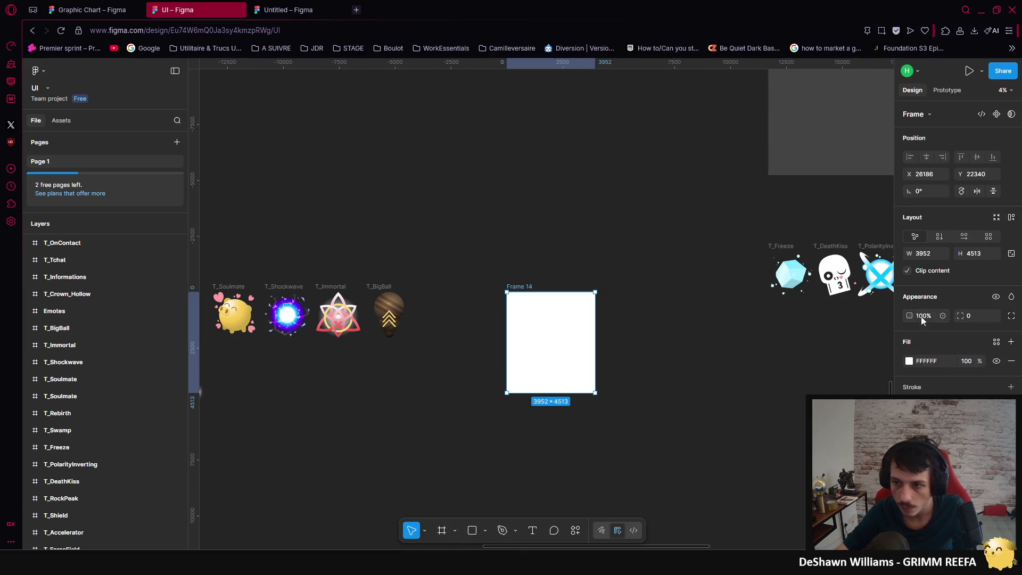
type("0")
left_click(973, 258)
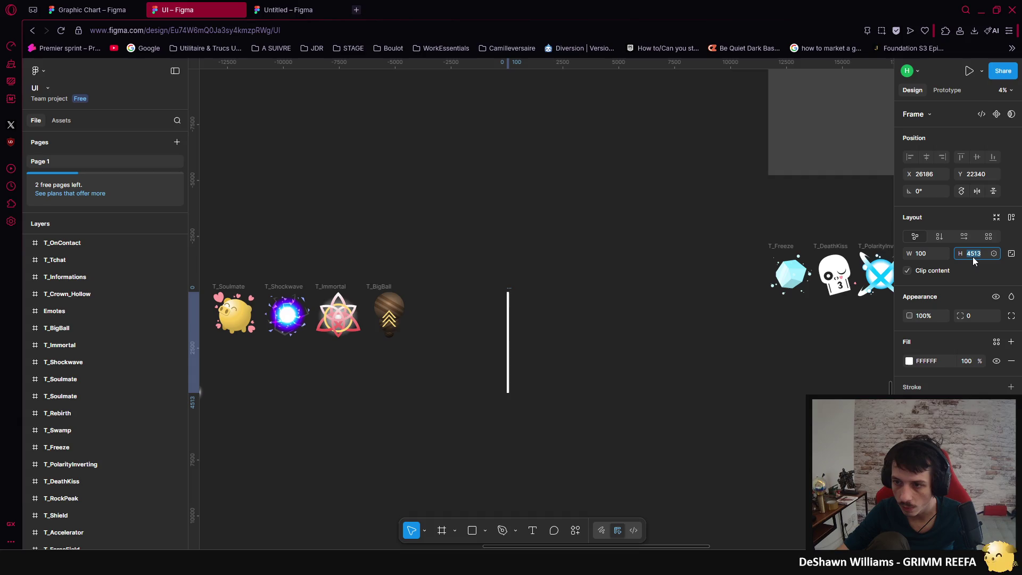
type("100")
key("Return")
left_click(587, 318)
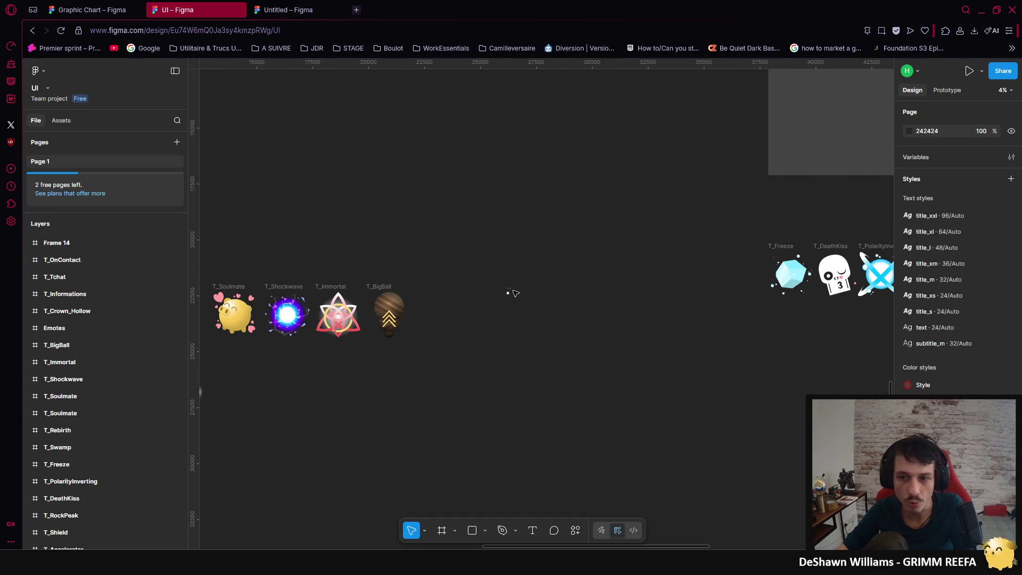
scroll(513, 293, "down", 5)
mouse_move(511, 287)
left_mouse_down()
mouse_move(509, 310)
mouse_move(564, 368)
mouse_move(736, 378)
mouse_move(456, 282)
mouse_move(634, 505)
mouse_move(665, 572)
mouse_move(493, 357)
left_mouse_up()
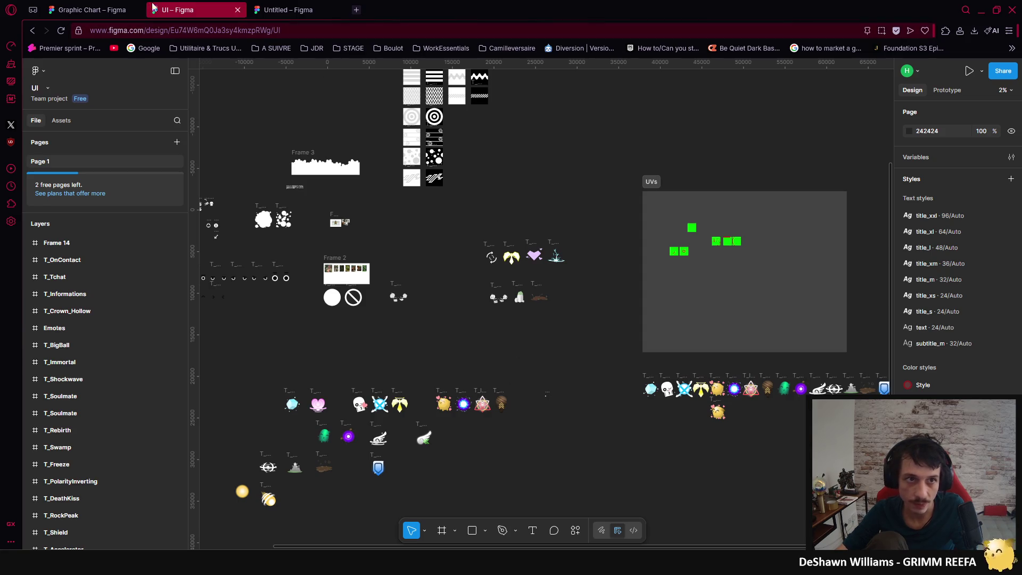
Step: In the Graphic Chart file, find and select the 90×90 T_Container_Border_Light frame among the button assets
left_click(90, 9)
mouse_move(680, 407)
left_mouse_down()
mouse_move(641, 342)
mouse_move(562, 413)
mouse_move(349, 338)
mouse_move(410, 417)
left_mouse_up()
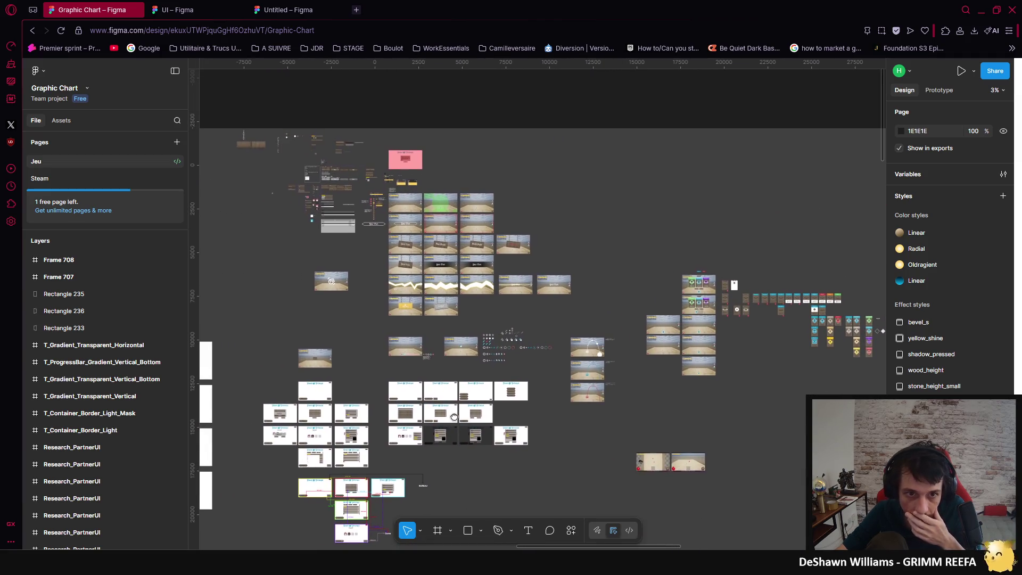
scroll(479, 378, "down", 10)
scroll(479, 377, "down", 5)
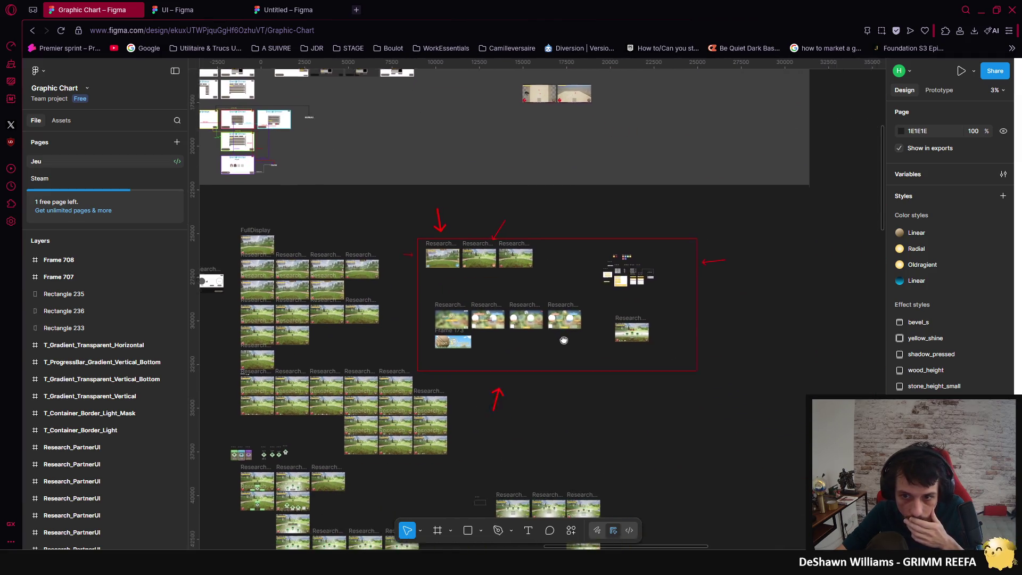
scroll(676, 286, "left", 3)
scroll(650, 472, "up", 5)
scroll(573, 413, "left", 3)
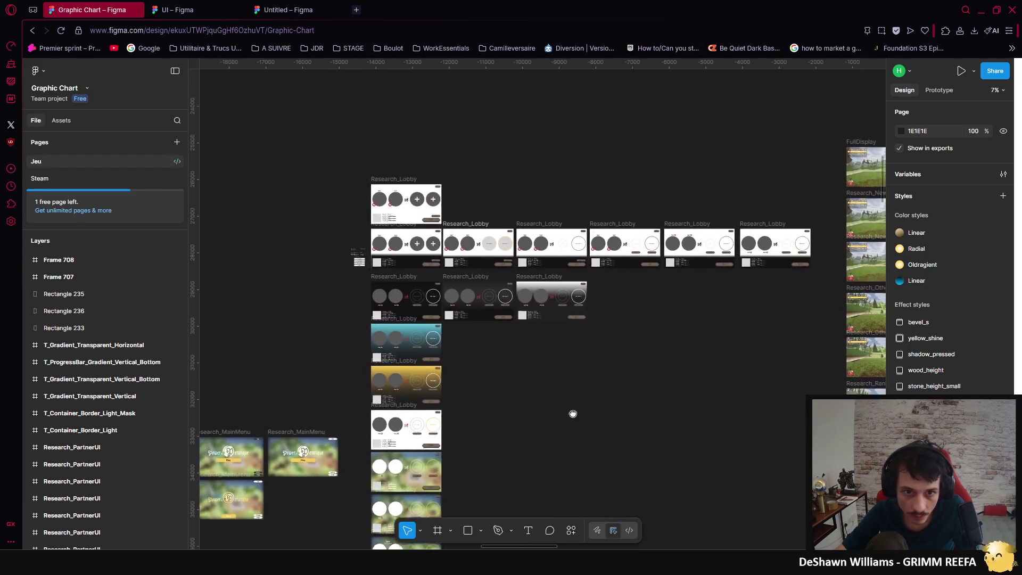
scroll(719, 484, "right", 4)
scroll(448, 315, "left", 3)
scroll(448, 315, "down", 8)
scroll(448, 315, "left", 8)
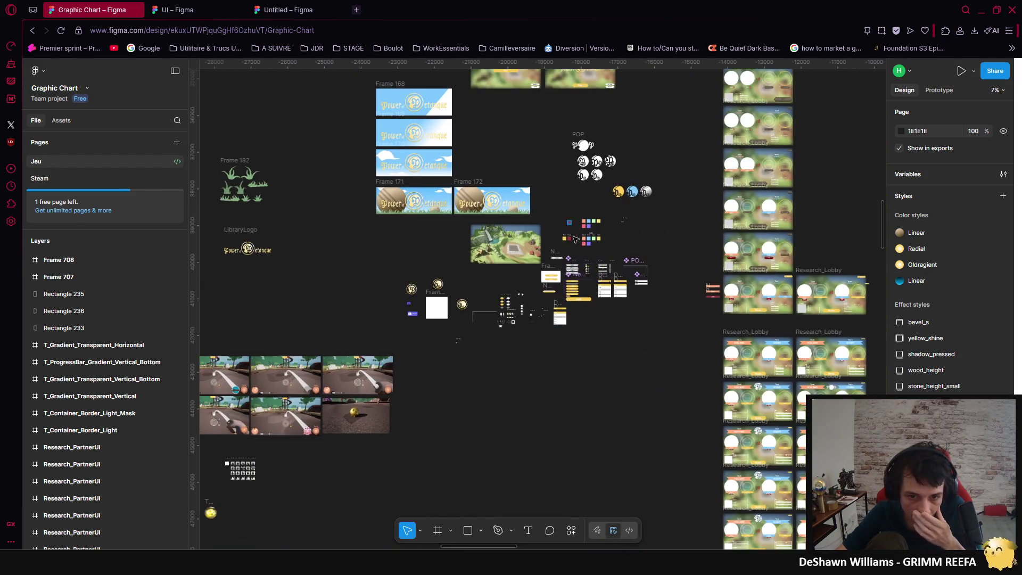
scroll(478, 360, "up", 10)
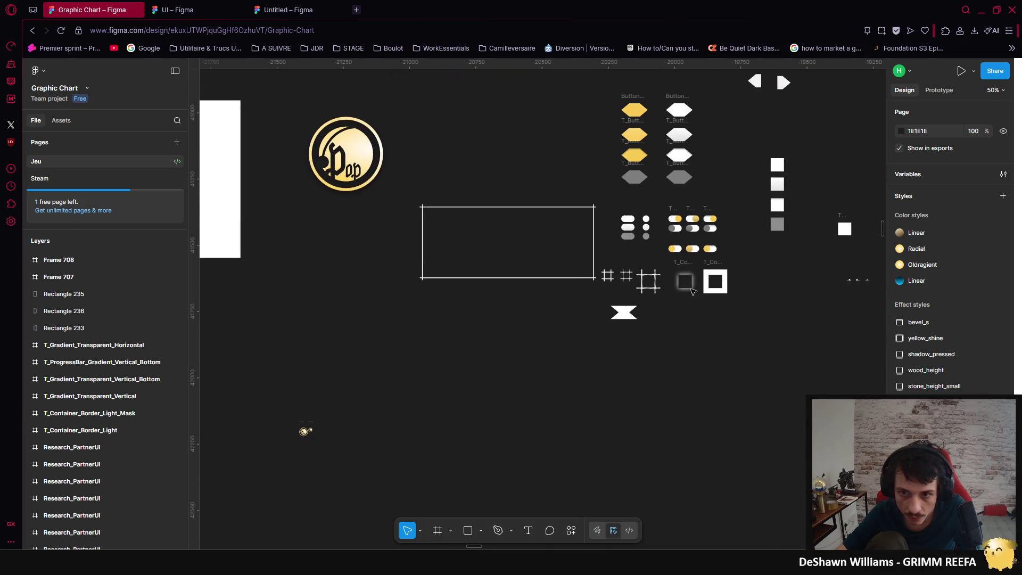
left_click(682, 287)
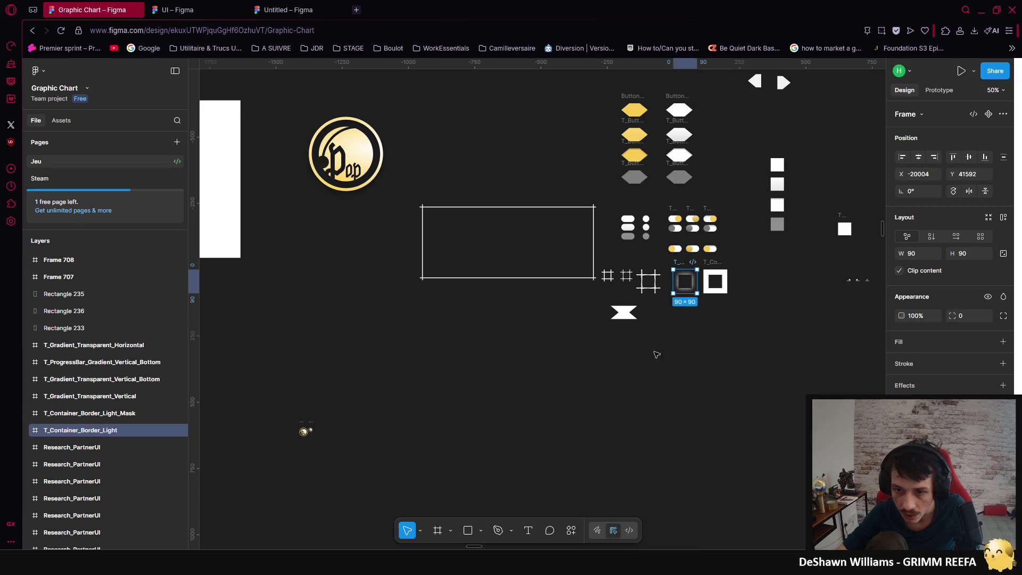
scroll(668, 344, "down", 5)
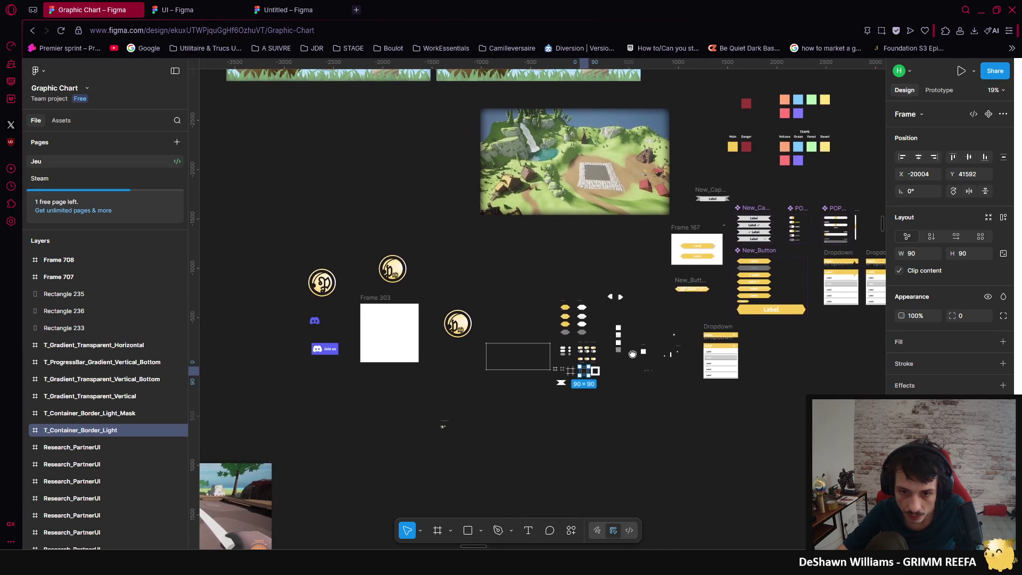
Step: Draw a frame with no fill around the whole beard, hat, cape and boots thumbnail grid
left_click(534, 438)
left_click_drag(534, 439, 756, 295)
scroll(757, 295, "left", 5)
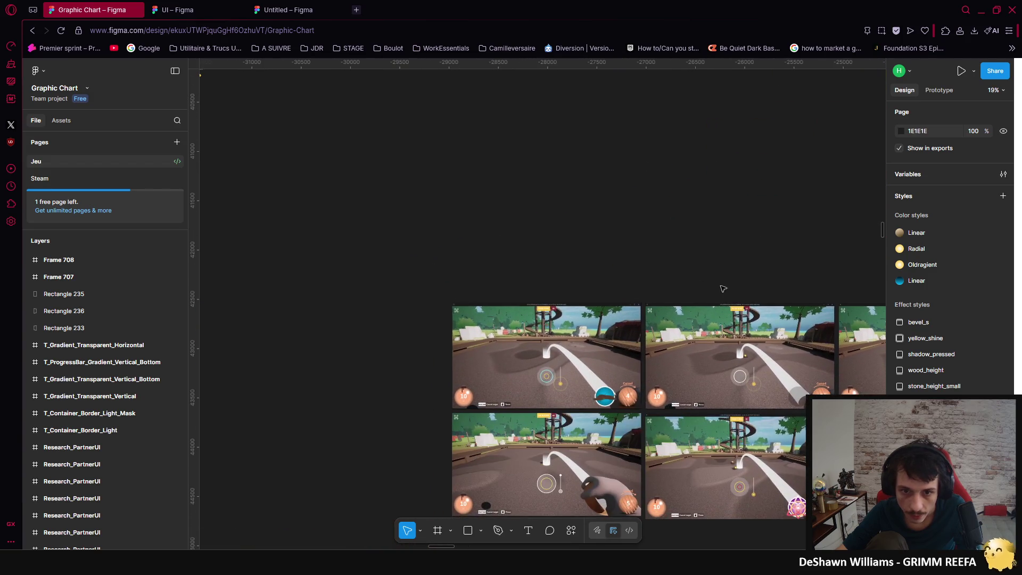
scroll(692, 303, "down", 6)
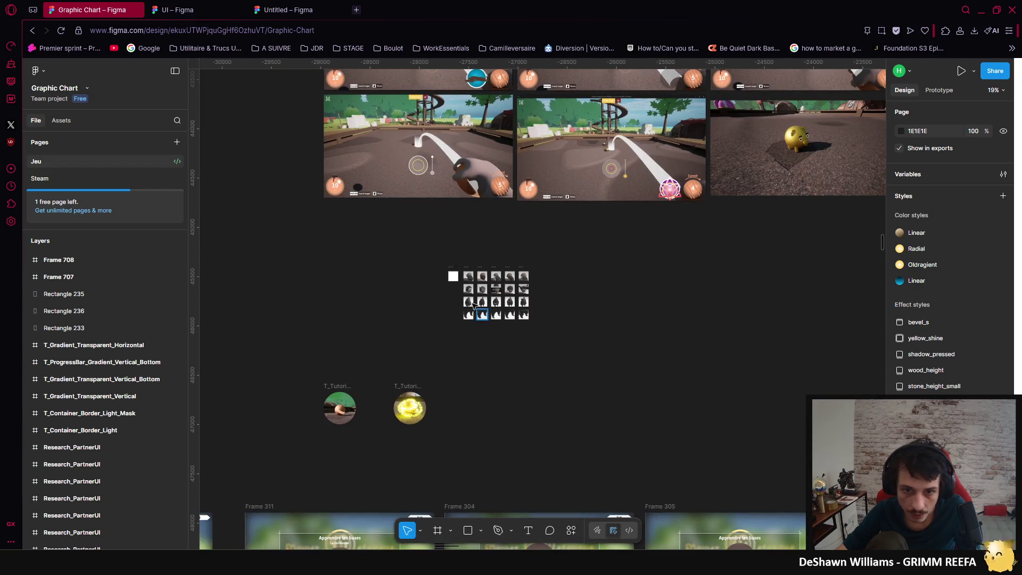
scroll(476, 305, "up", 5)
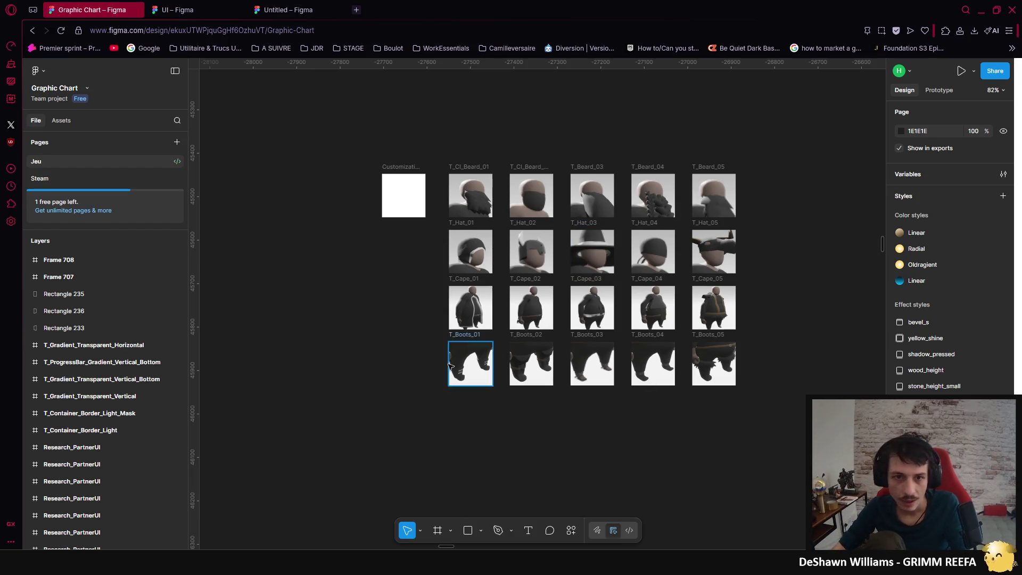
left_click(430, 531)
mouse_move(333, 127)
left_mouse_down()
mouse_move(717, 417)
mouse_move(816, 462)
left_mouse_up()
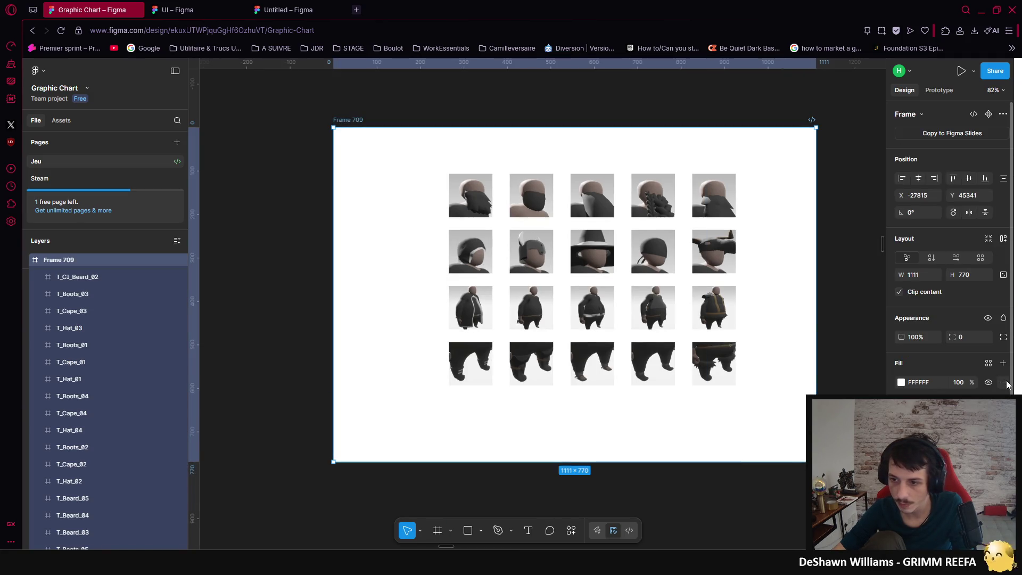
left_click(1004, 382)
Step: Rename the new frame to Icon_Customization
double_click(352, 119)
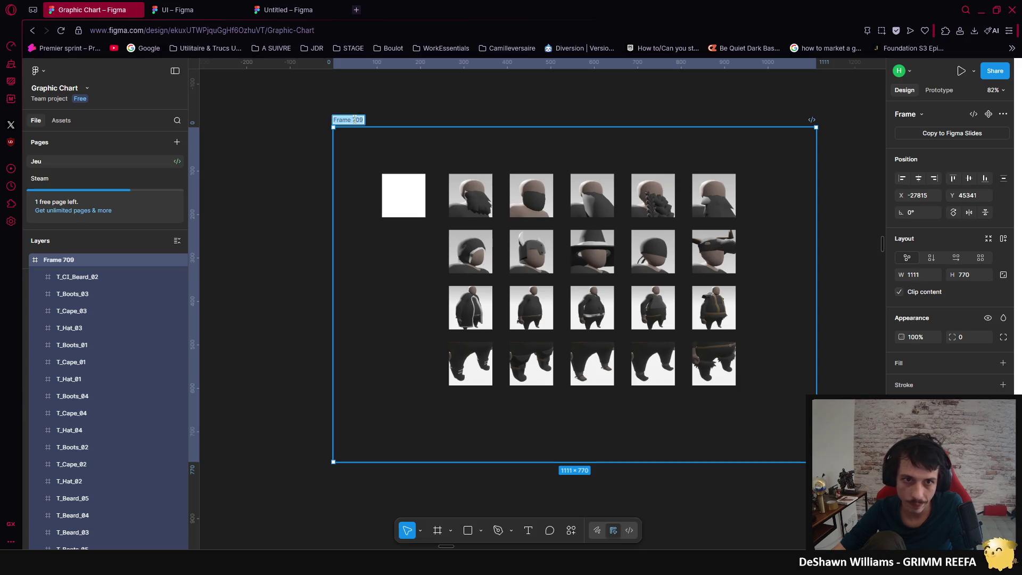
key("BackSpace")
type("_Customization")
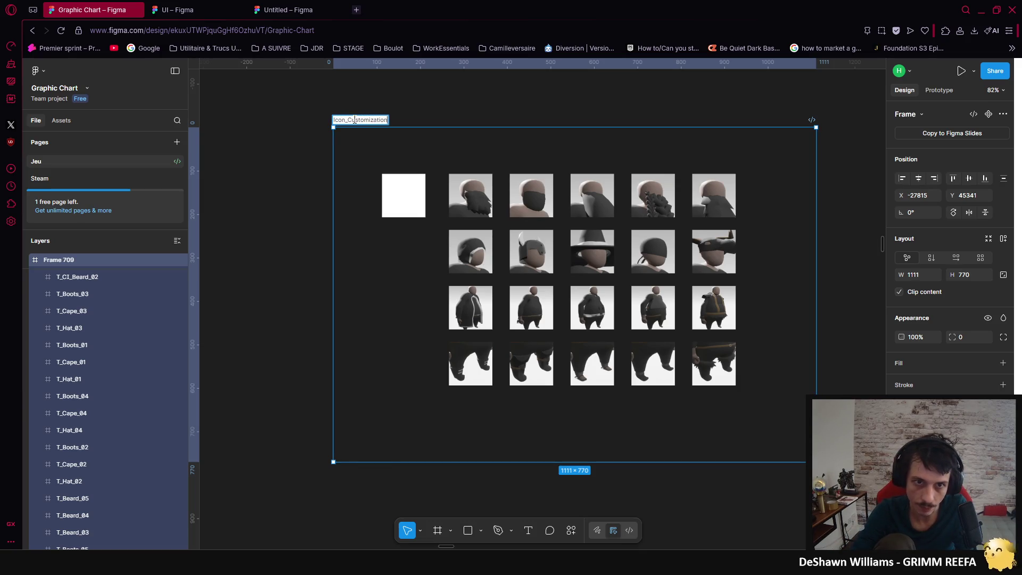
key("Return")
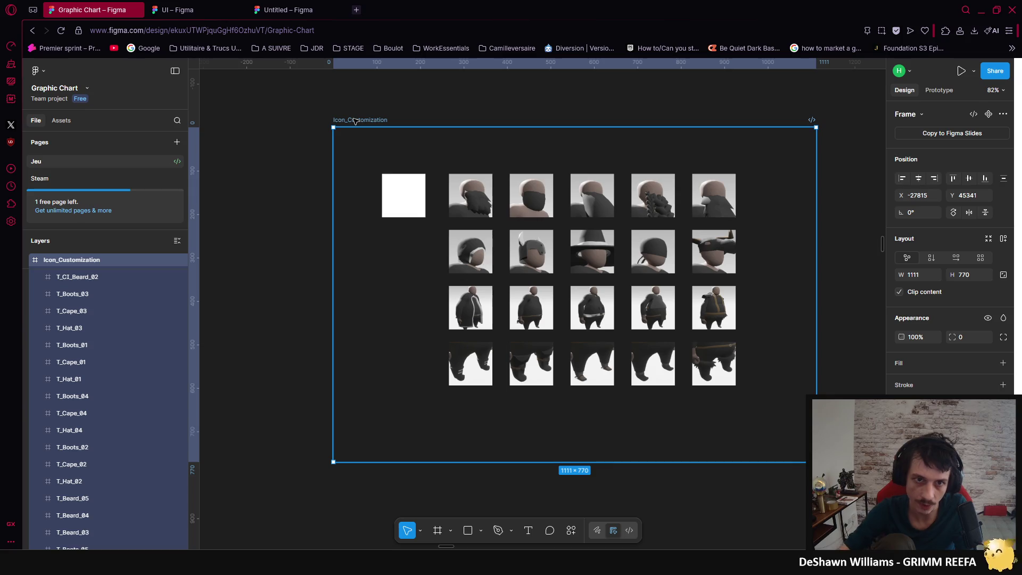
left_click(463, 132)
scroll(461, 308, "right", 3)
left_click(277, 217)
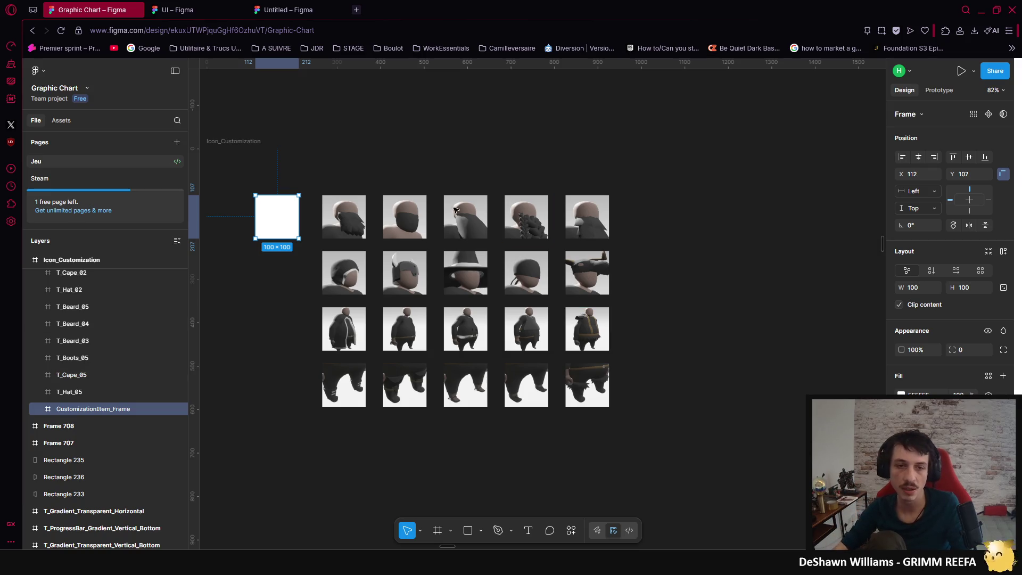
Step: Alt-drag a copy of the white CustomizationItem_Frame to the right end of the top icon row
mouse_move(277, 221)
left_mouse_down()
mouse_move(650, 222)
mouse_move(648, 232)
left_mouse_up()
left_click(685, 290)
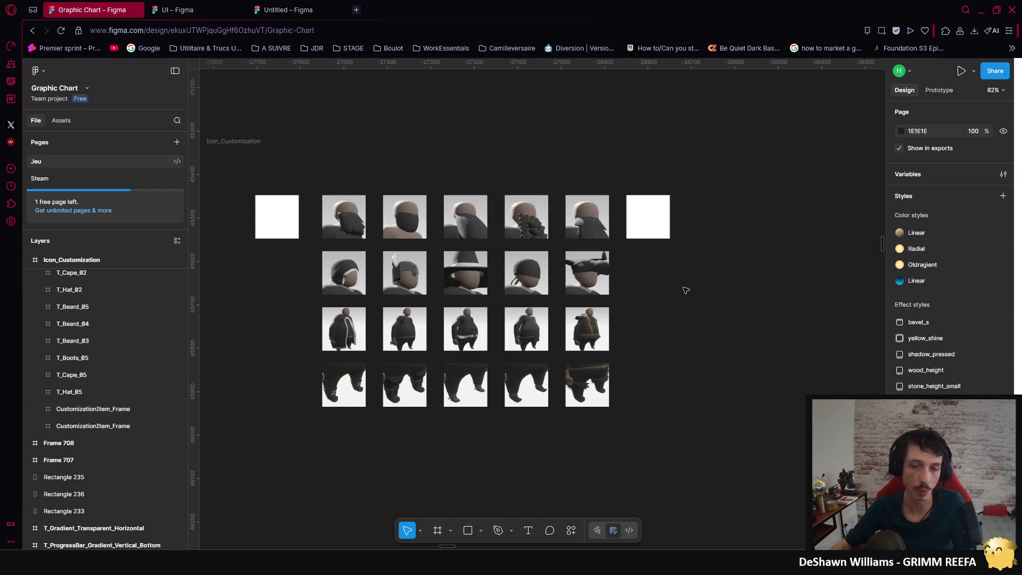
left_click(304, 10)
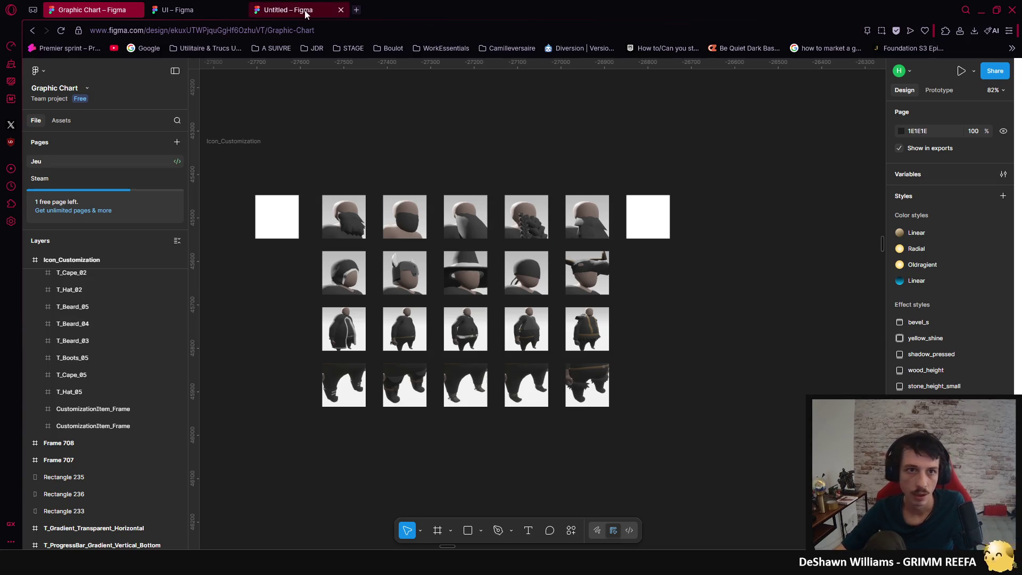
Step: From the UI file's main menu, go back to the team files and open the System FigJam board
left_click(180, 11)
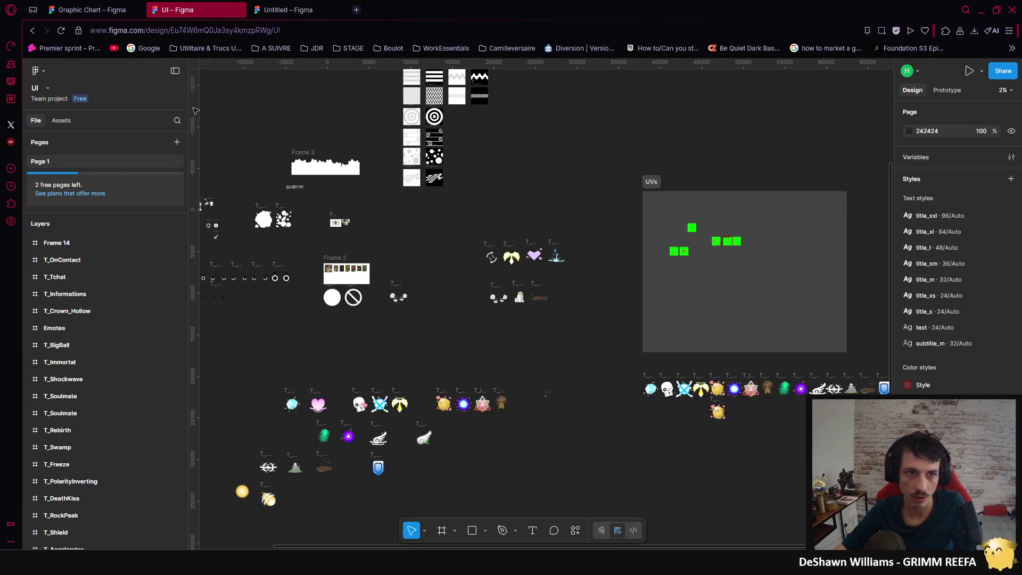
left_click(35, 71)
left_click(54, 91)
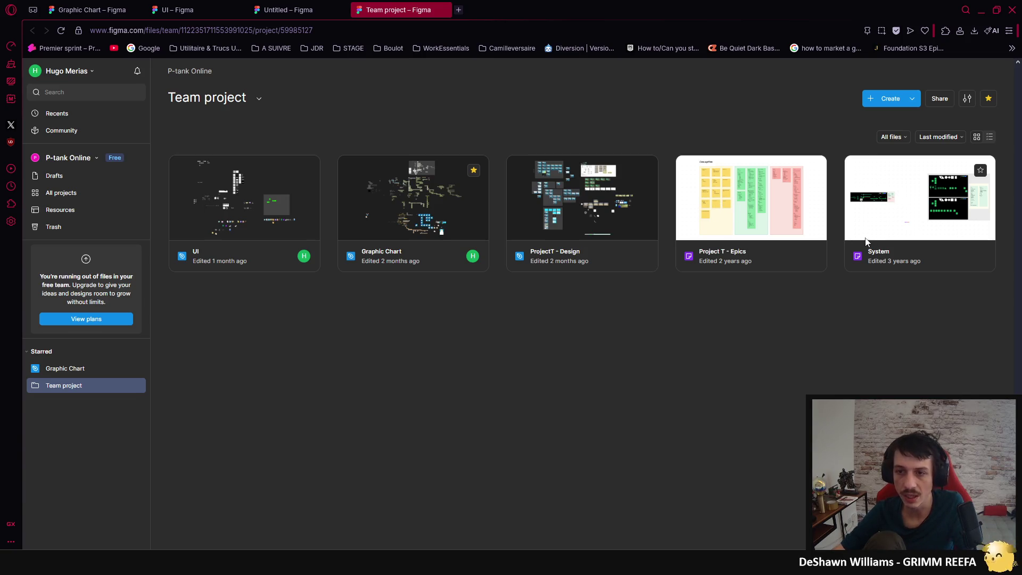
double_click(892, 210)
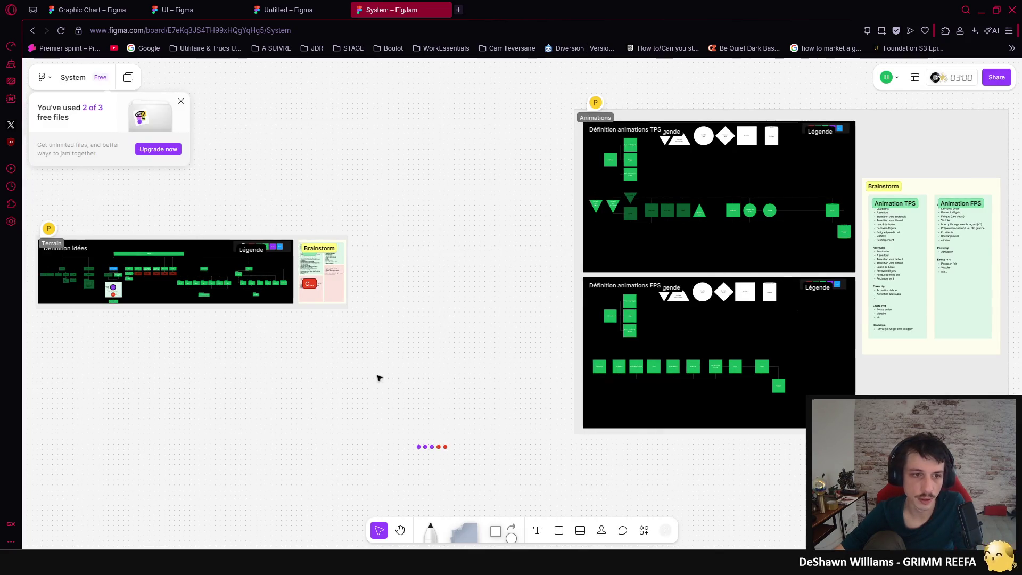
Step: Pan around the Terrain 'Définition idées' diagram, then return to the Untitled Figma file
scroll(349, 294, "up", 5)
scroll(528, 336, "up", 2)
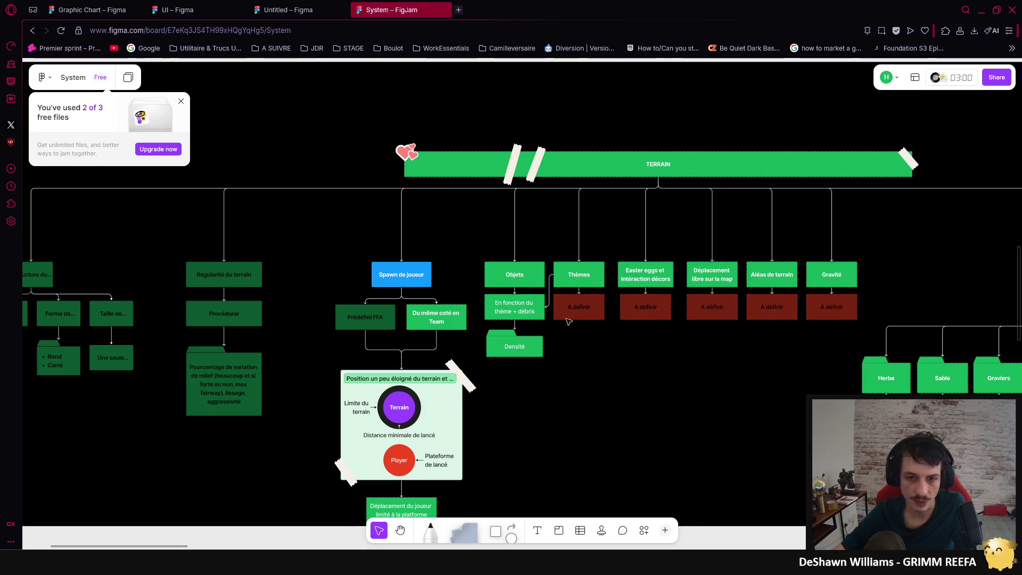
scroll(539, 356, "down", 6)
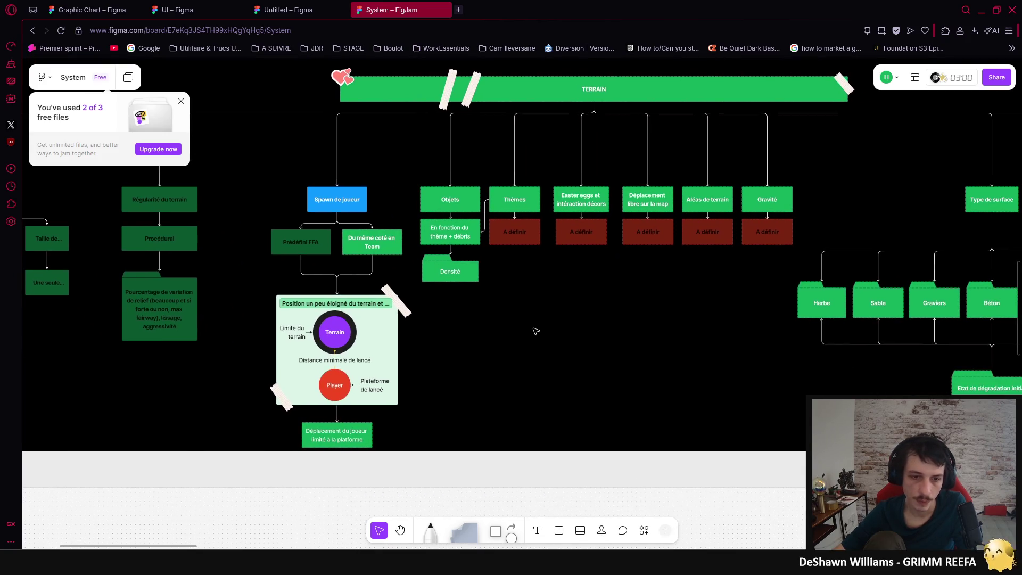
scroll(504, 344, "right", 5)
scroll(308, 342, "down", 2)
scroll(481, 343, "up", 3)
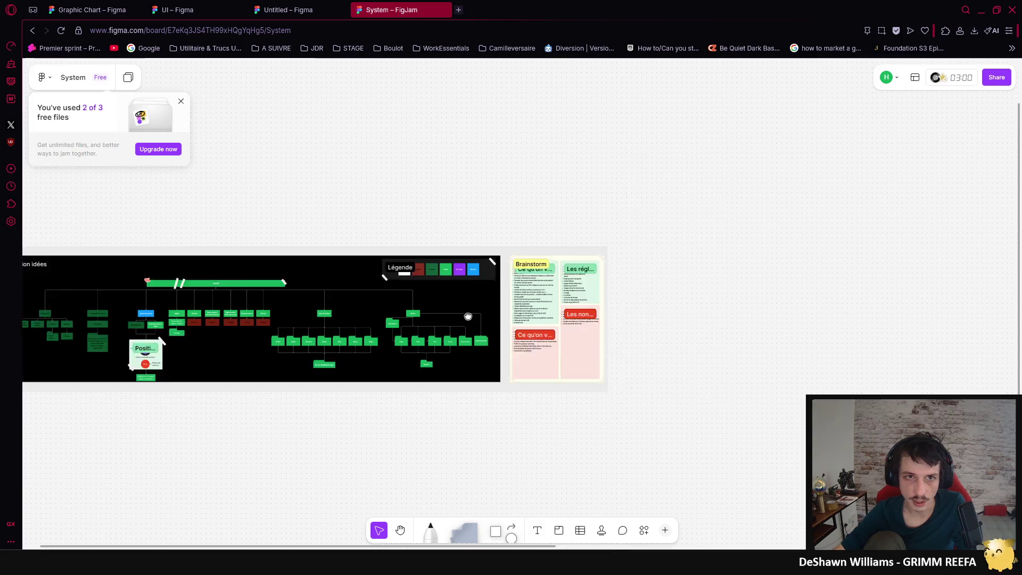
scroll(428, 213, "left", 3)
scroll(427, 240, "down", 2)
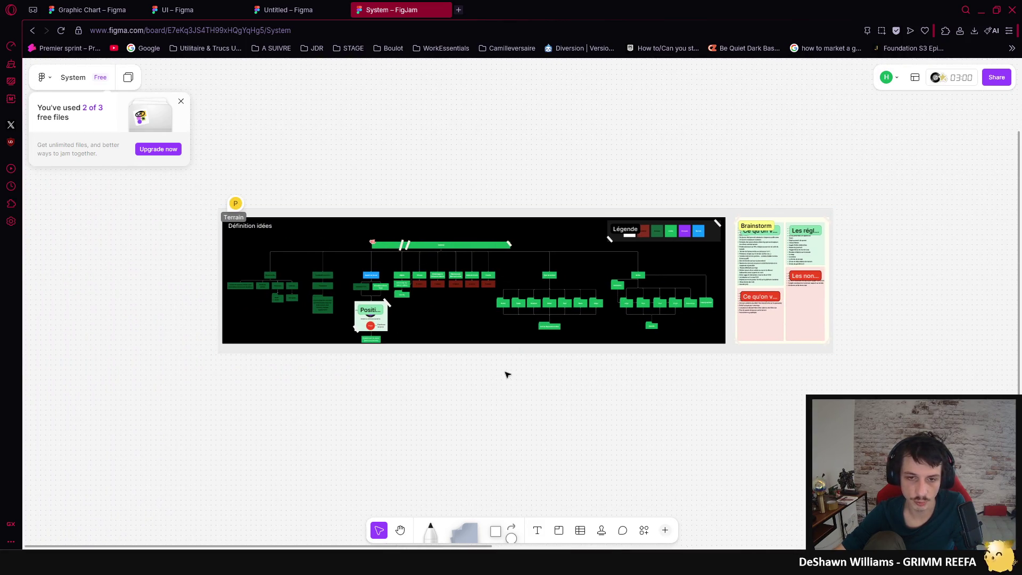
scroll(507, 374, "left", 2)
scroll(620, 306, "up", 3)
scroll(728, 370, "up", 2)
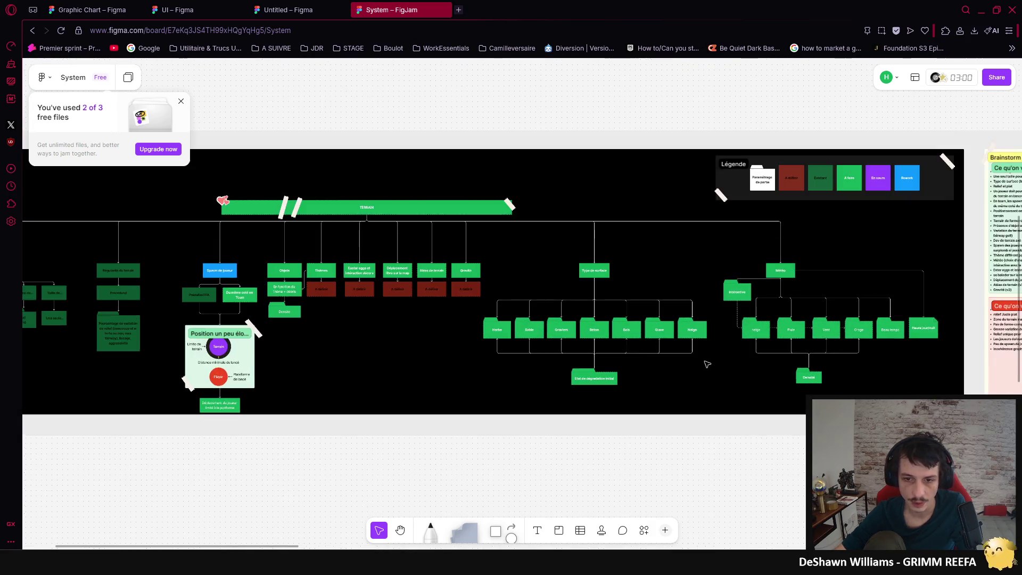
scroll(646, 347, "up", 2)
scroll(639, 299, "right", 2)
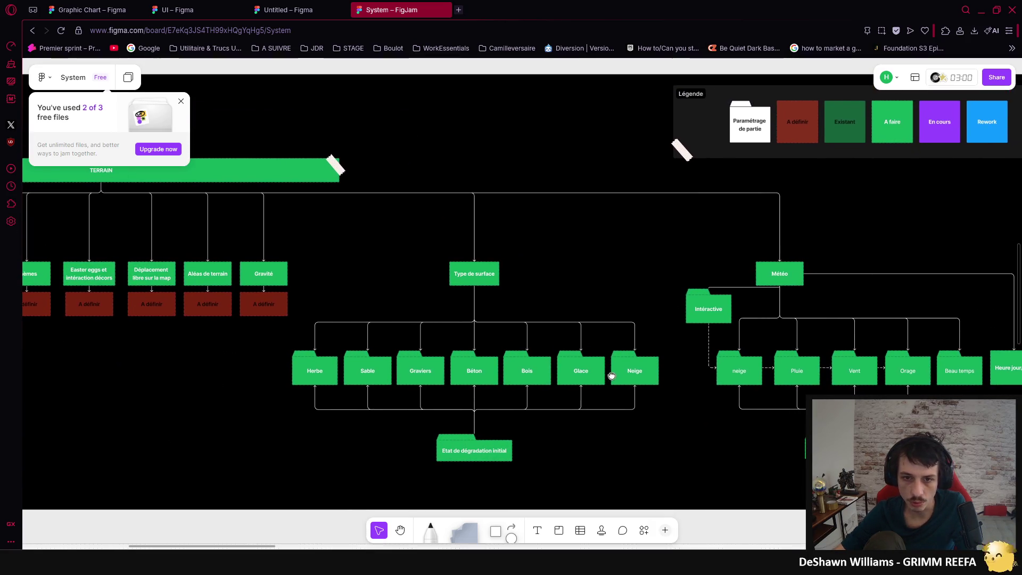
scroll(479, 298, "up", 3)
scroll(505, 210, "down", 2)
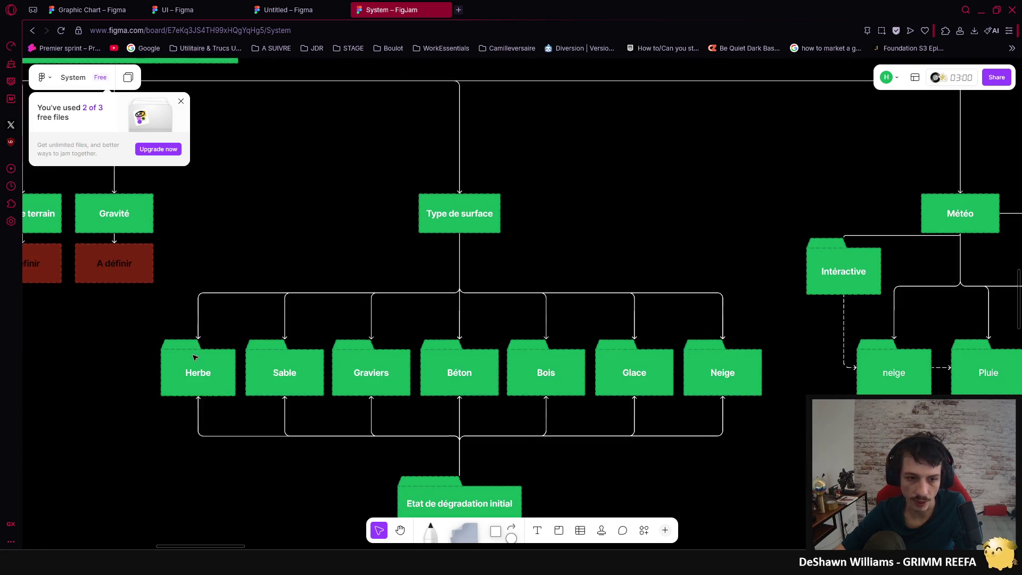
scroll(685, 330, "down", 2)
scroll(586, 391, "down", 2)
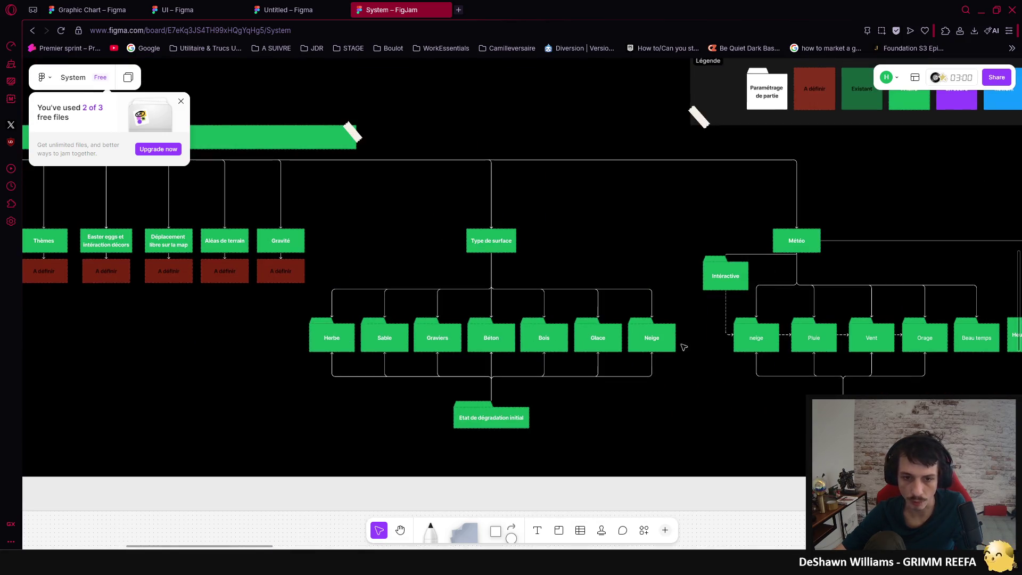
scroll(448, 372, "right", 3)
scroll(512, 229, "left", 10)
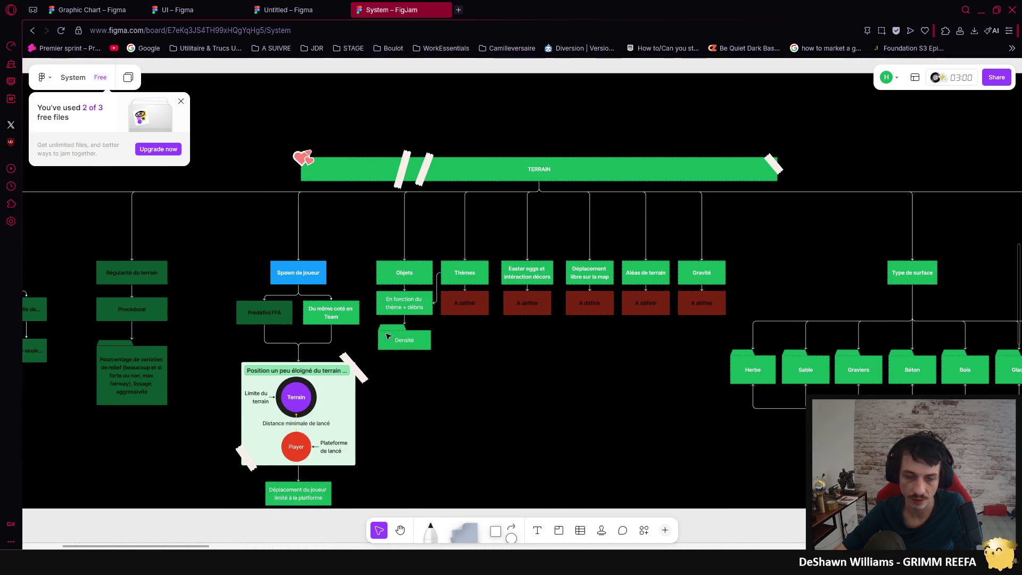
scroll(440, 352, "left", 4)
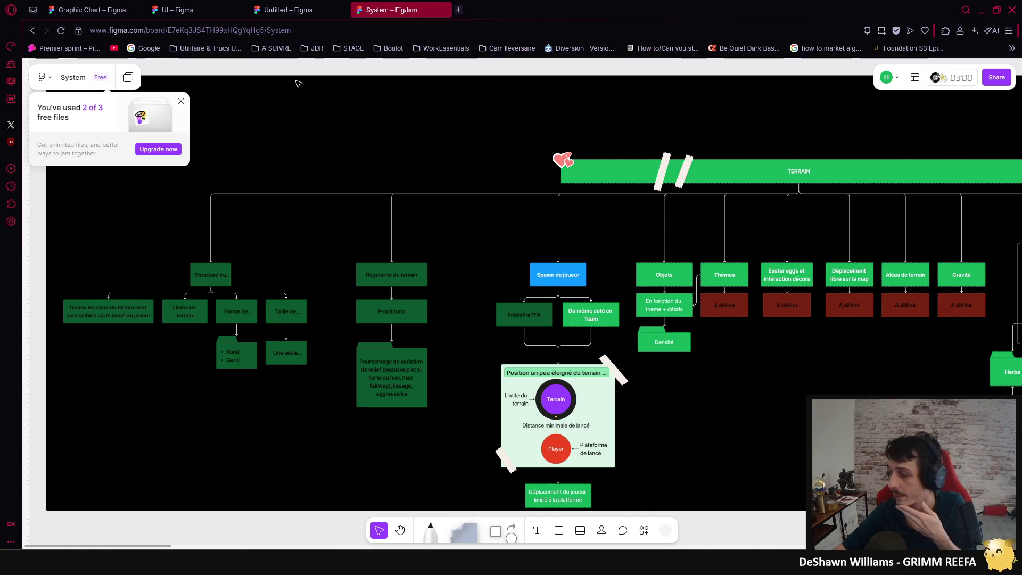
left_click(183, 15)
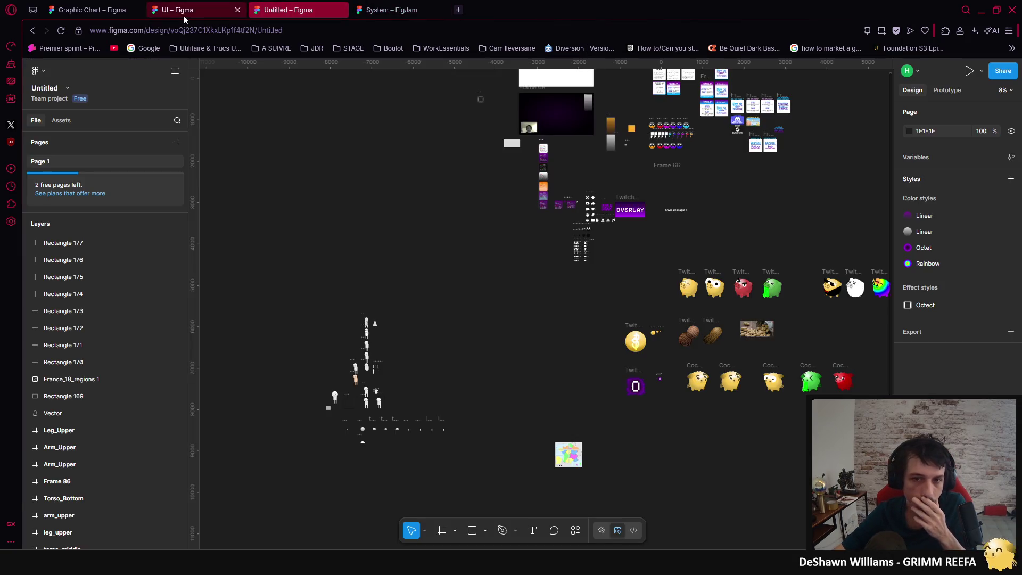
Step: In Graphic Chart, drop the belt render into the new top-row placeholder and resize it to fit
left_click(108, 15)
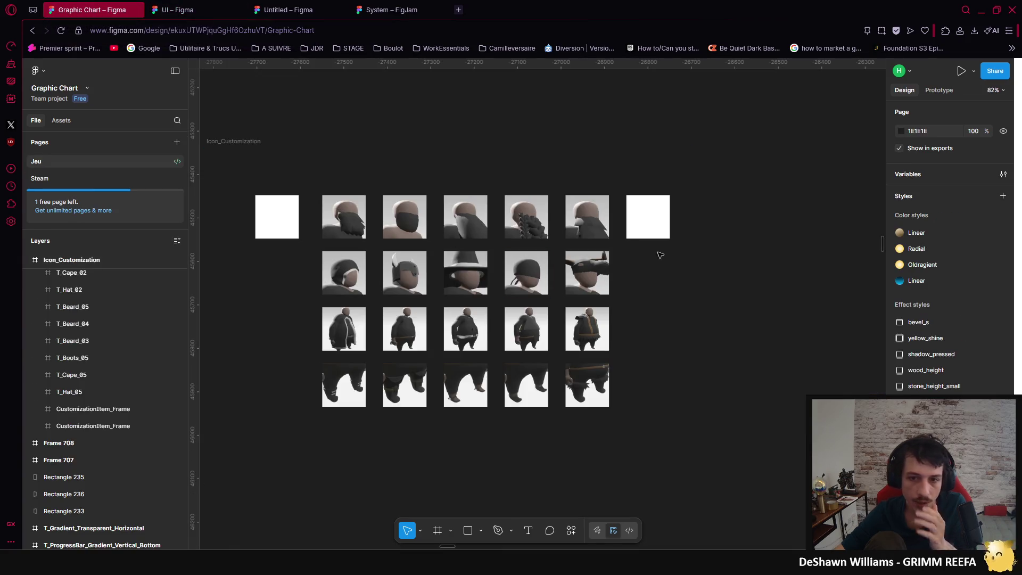
left_click(665, 228)
scroll(541, 313, "right", 3)
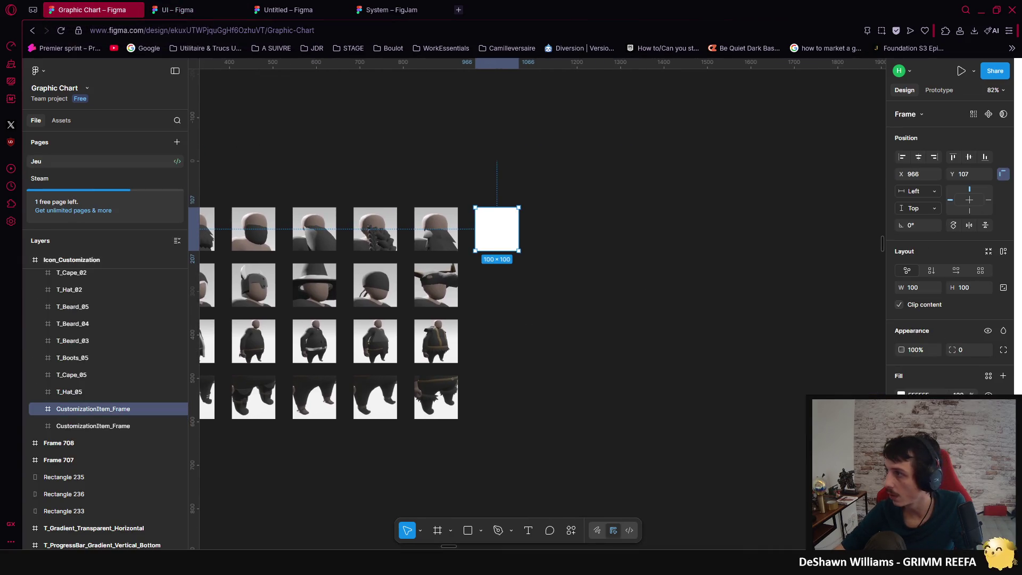
mouse_move(692, 208)
left_mouse_down()
mouse_move(510, 226)
mouse_move(490, 214)
left_mouse_up()
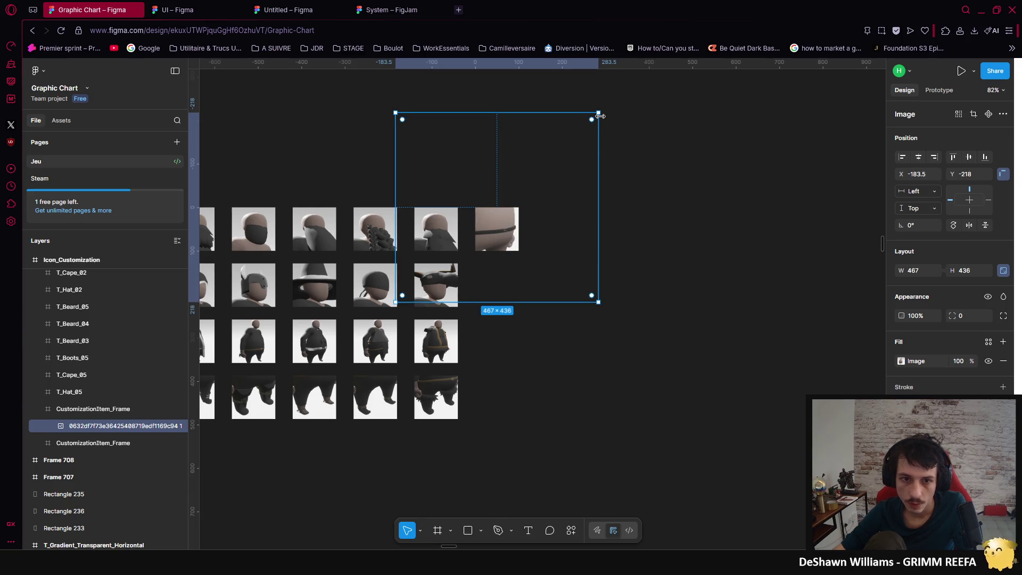
mouse_move(601, 116)
left_mouse_down()
mouse_move(574, 133)
mouse_move(532, 266)
mouse_move(467, 307)
left_mouse_up()
scroll(575, 133, "up", 5)
left_click_drag(460, 318, 466, 319)
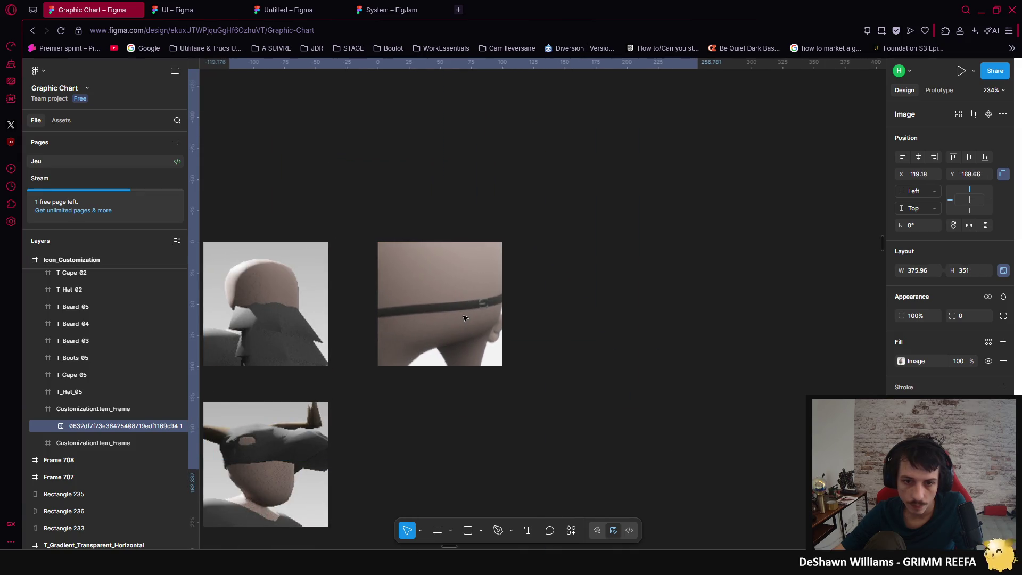
mouse_move(699, 467)
left_mouse_down()
mouse_move(605, 369)
mouse_move(604, 382)
left_mouse_up()
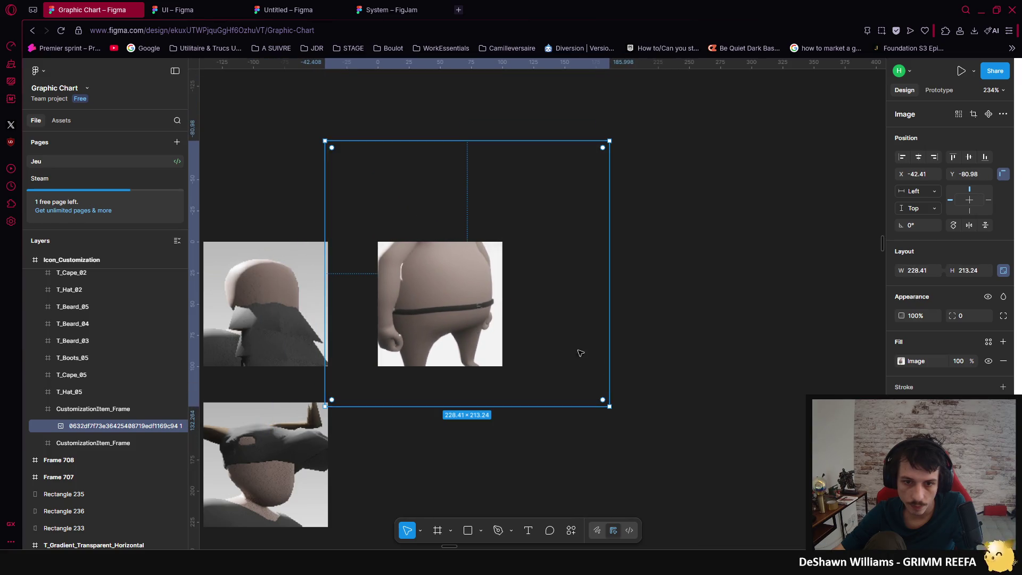
left_click(717, 370)
Step: Alt-drag a copy of the white placeholder frame to the end of the second icon row
scroll(557, 233, "down", 2)
scroll(558, 233, "left", 2)
scroll(557, 233, "down", 5)
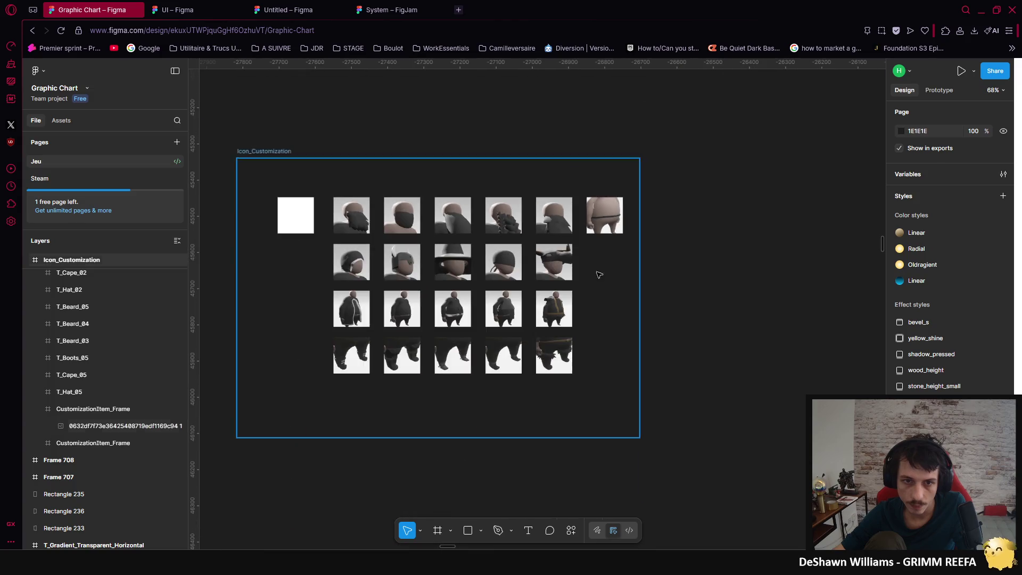
left_click(296, 212)
mouse_move(295, 212)
left_mouse_down()
mouse_move(611, 266)
mouse_move(603, 258)
left_mouse_up()
scroll(603, 258, "up", 4)
scroll(601, 263, "down", 4)
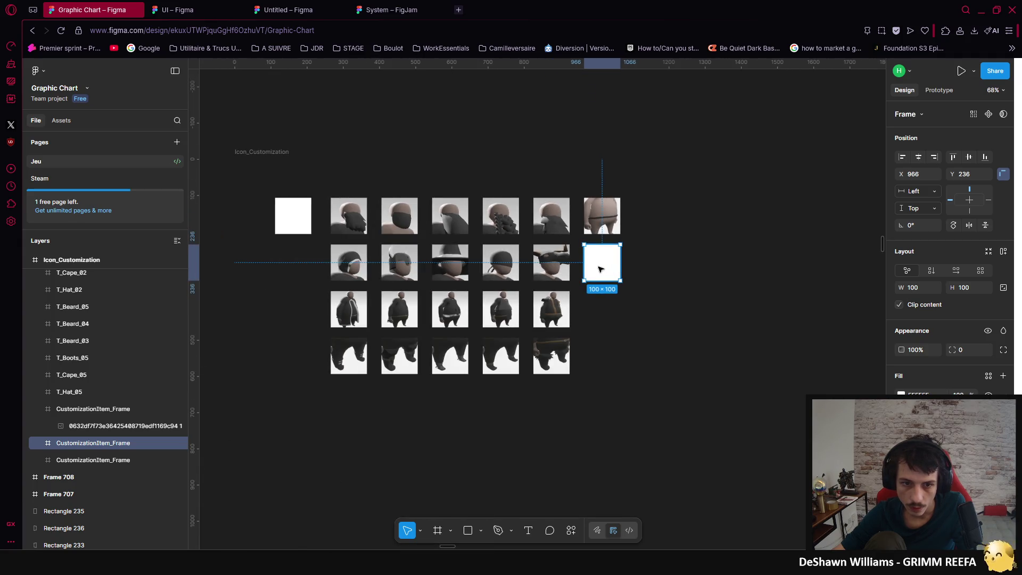
Step: Move the belt frame and white placeholder into a new bottom row, then add another empty slot
mouse_move(612, 218)
left_mouse_down()
mouse_move(604, 250)
mouse_move(401, 415)
mouse_move(352, 421)
mouse_move(357, 403)
left_mouse_up()
left_click(610, 265)
mouse_move(610, 264)
left_mouse_down()
mouse_move(399, 403)
mouse_move(454, 381)
mouse_move(446, 379)
left_mouse_up()
scroll(401, 402, "up", 5)
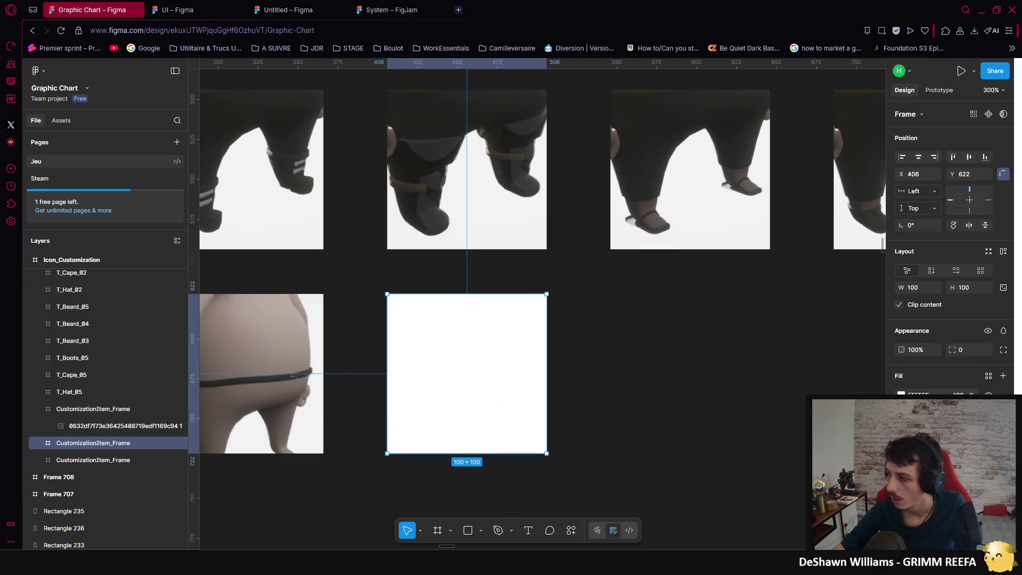
scroll(586, 298, "down", 5)
mouse_move(442, 354)
left_mouse_down()
mouse_move(552, 350)
mouse_move(536, 347)
mouse_move(642, 356)
left_mouse_up()
left_click(547, 443)
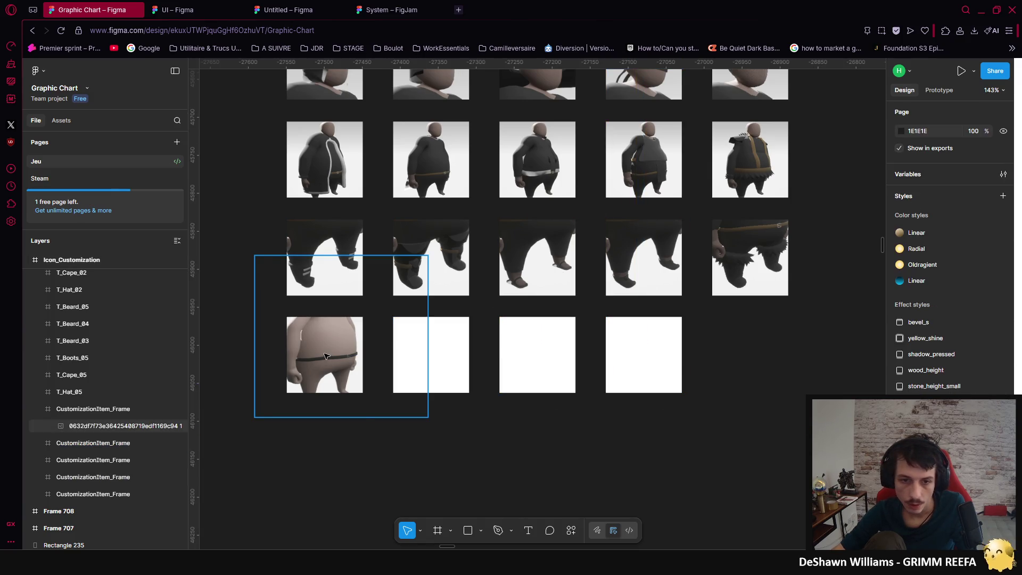
Step: Bring in the second belt render, set its width to 228.41, and place it in the second slot
left_click(327, 356)
left_click(918, 272)
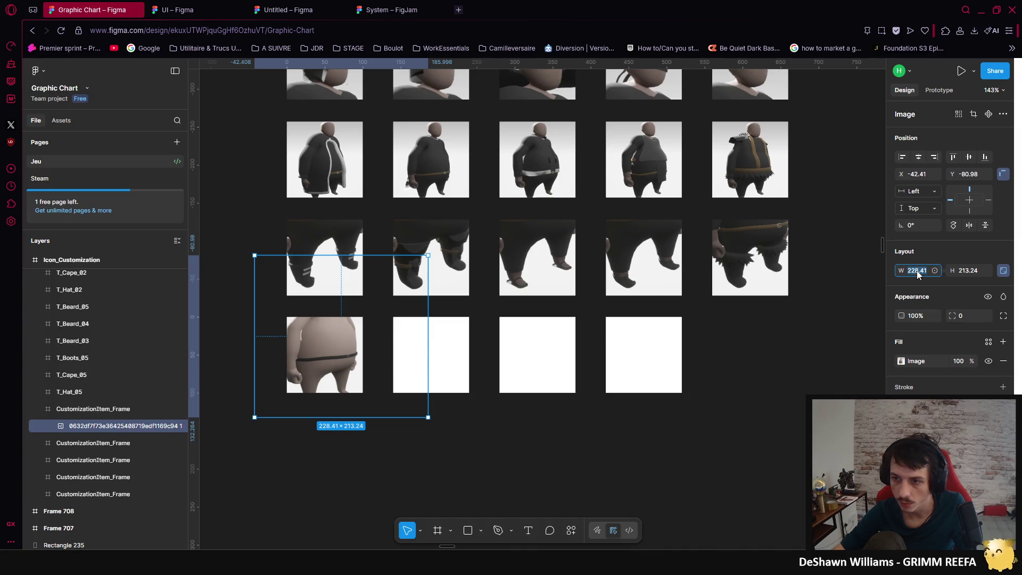
left_click(730, 385)
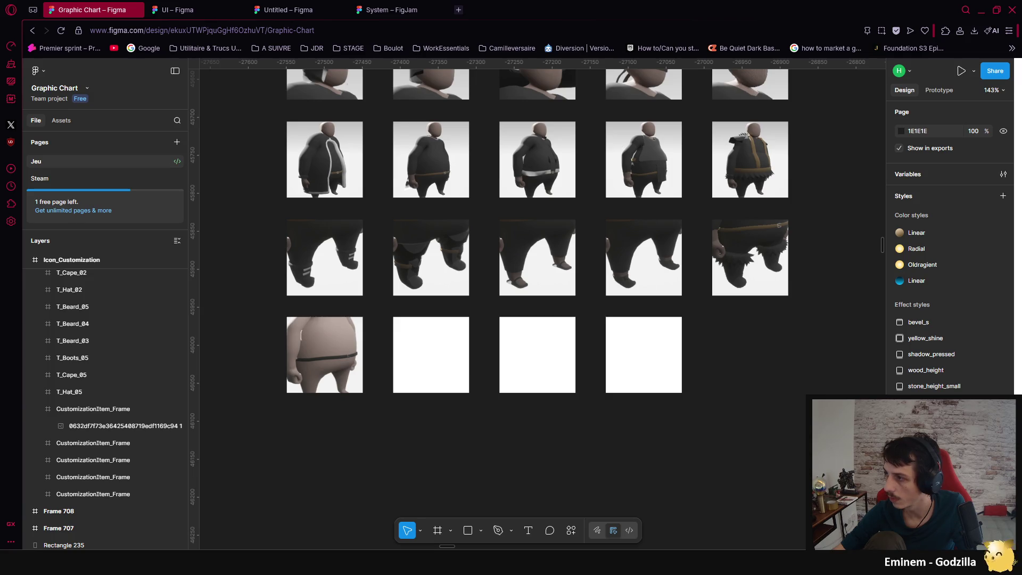
left_click_drag(575, 349, 445, 359)
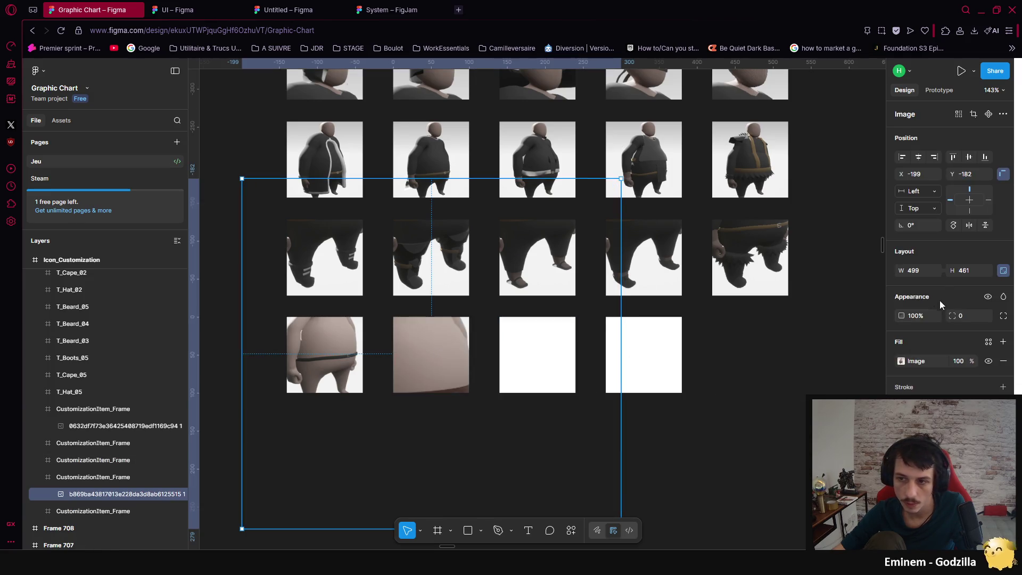
left_click(915, 271)
type("228.41")
key("Return")
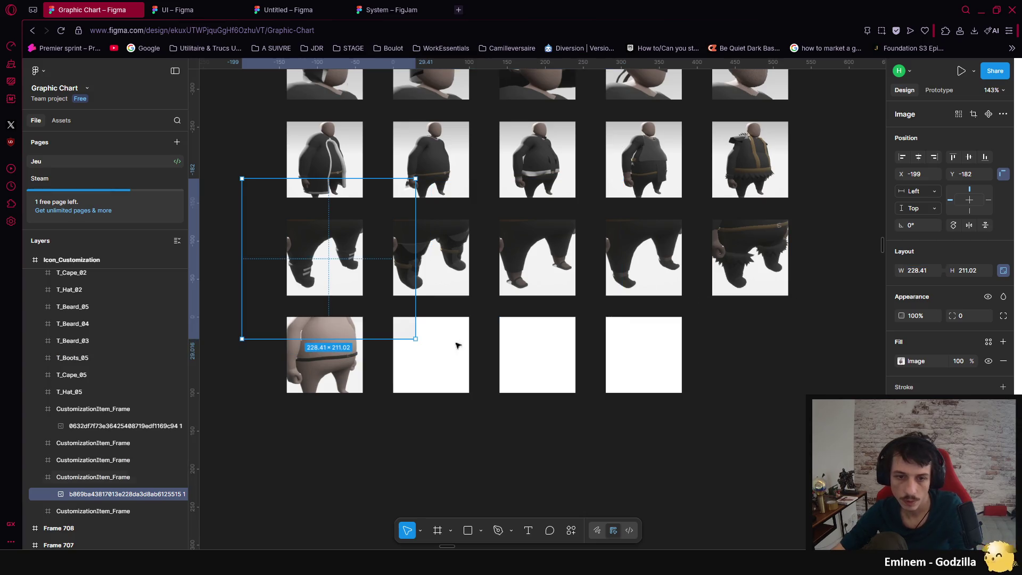
mouse_move(341, 289)
left_mouse_down()
mouse_move(401, 335)
mouse_move(447, 391)
mouse_move(439, 366)
left_mouse_up()
Step: Paste a belt image into the next empty slot and nudge it into place within the belt row
scroll(441, 361, "left", 5)
scroll(441, 361, "up", 2)
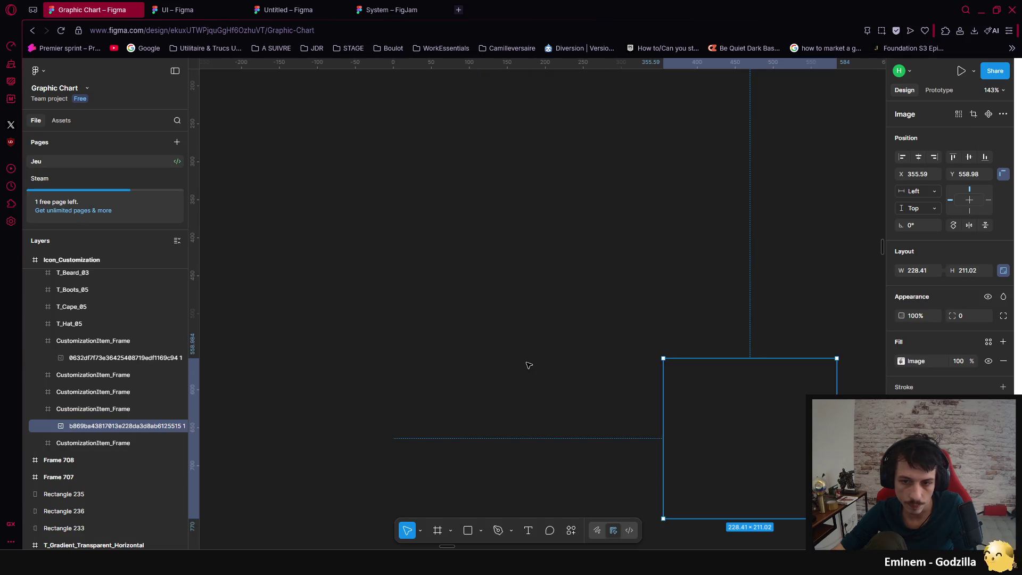
scroll(530, 357, "down", 5)
scroll(530, 349, "up", 2)
key("Escape")
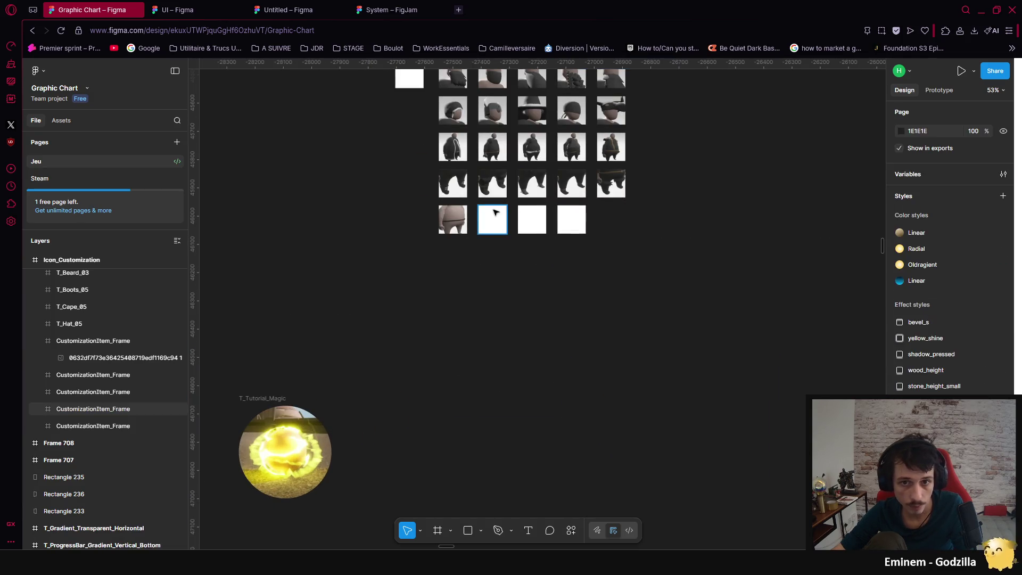
scroll(495, 213, "up", 5)
left_click(495, 214)
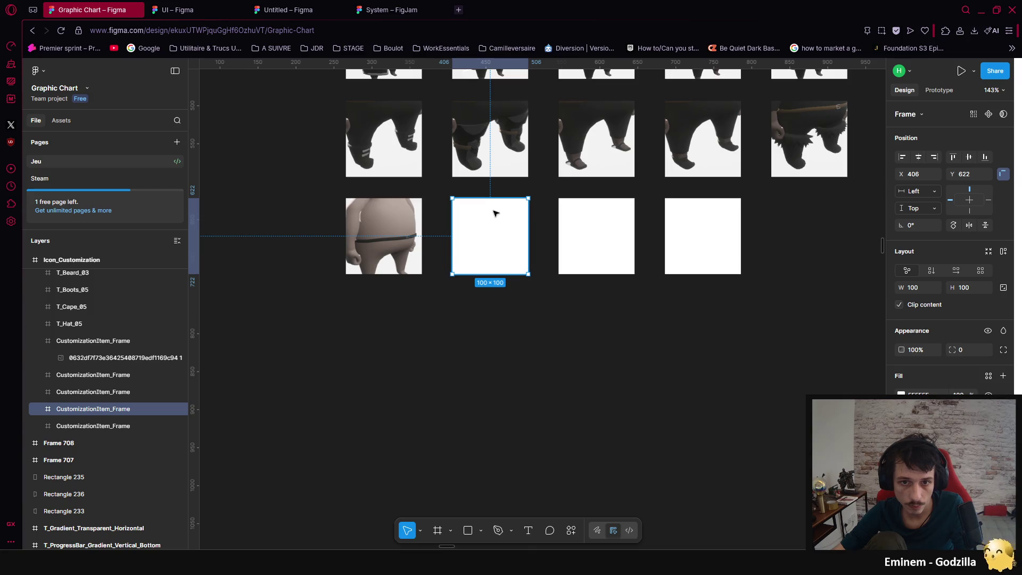
key("ctrl+v")
scroll(553, 258, "down", 5)
scroll(596, 279, "up", 3)
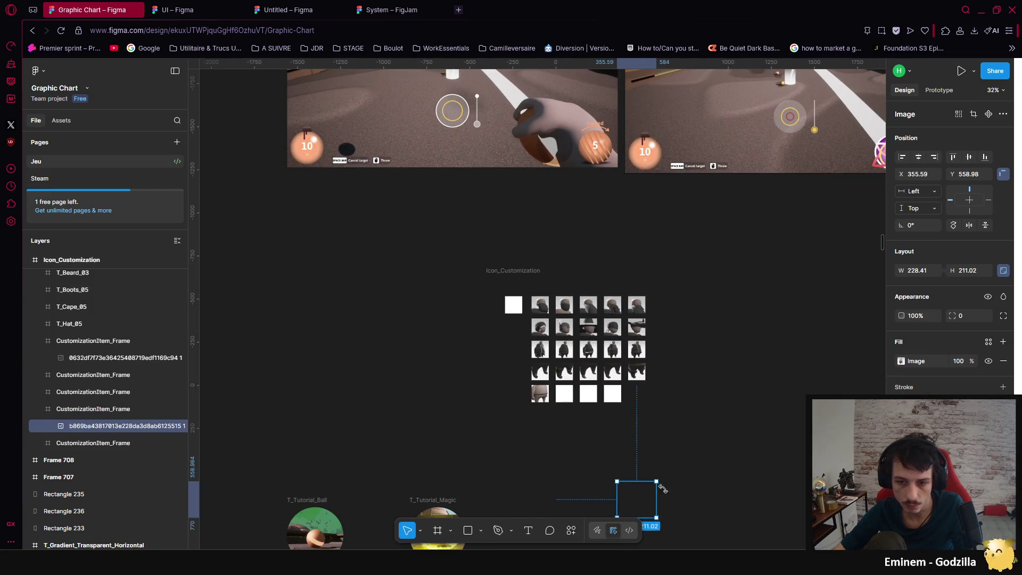
mouse_move(646, 505)
left_mouse_down()
mouse_move(569, 399)
mouse_move(576, 419)
mouse_move(628, 418)
mouse_move(591, 413)
mouse_move(599, 397)
mouse_move(616, 423)
mouse_move(612, 373)
mouse_move(617, 395)
left_mouse_up()
scroll(602, 418, "up", 5)
left_click_drag(618, 330, 627, 291)
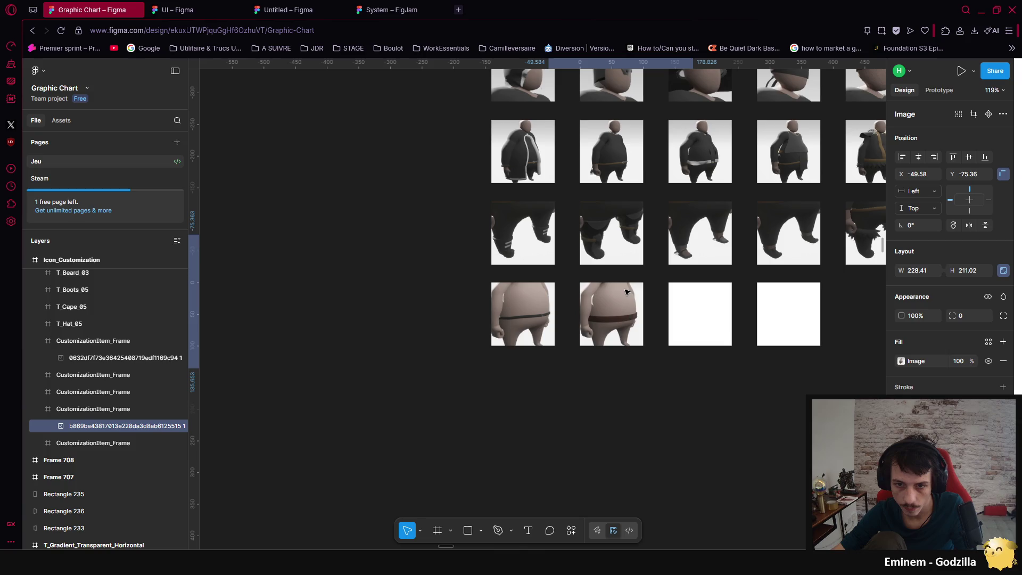
left_click(666, 413)
scroll(647, 408, "right", 3)
scroll(647, 409, "right", 2)
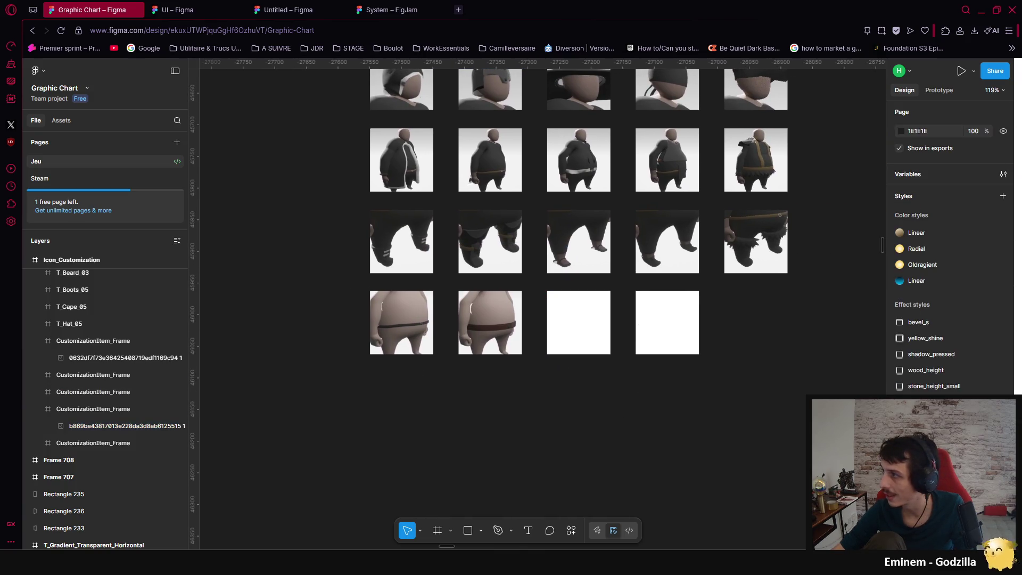
Step: Resize the third belt render to the matching 228.41 width and position it over its slot
left_click_drag(597, 338, 581, 320)
left_click(918, 273)
key("BackSpace")
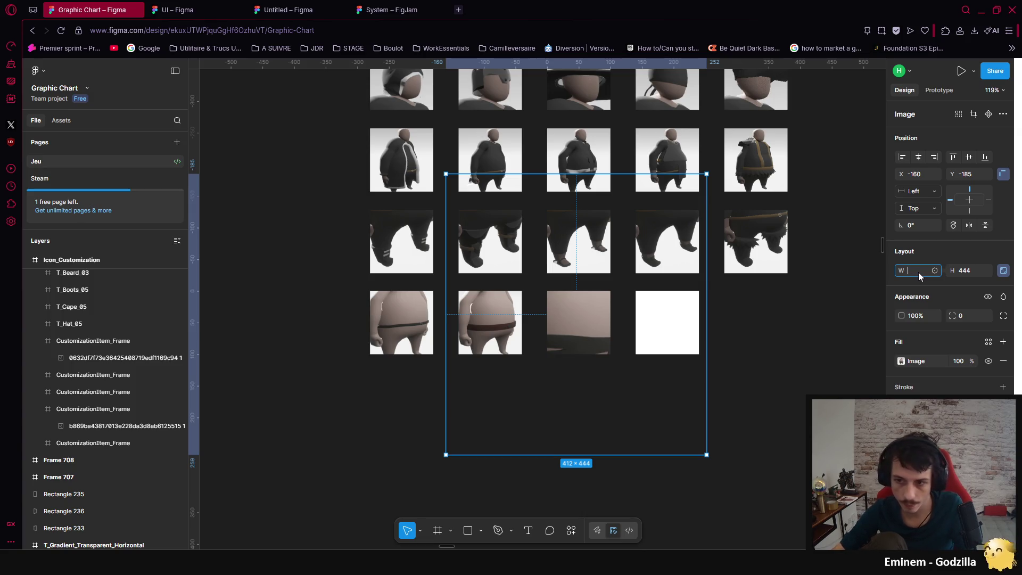
key("Escape")
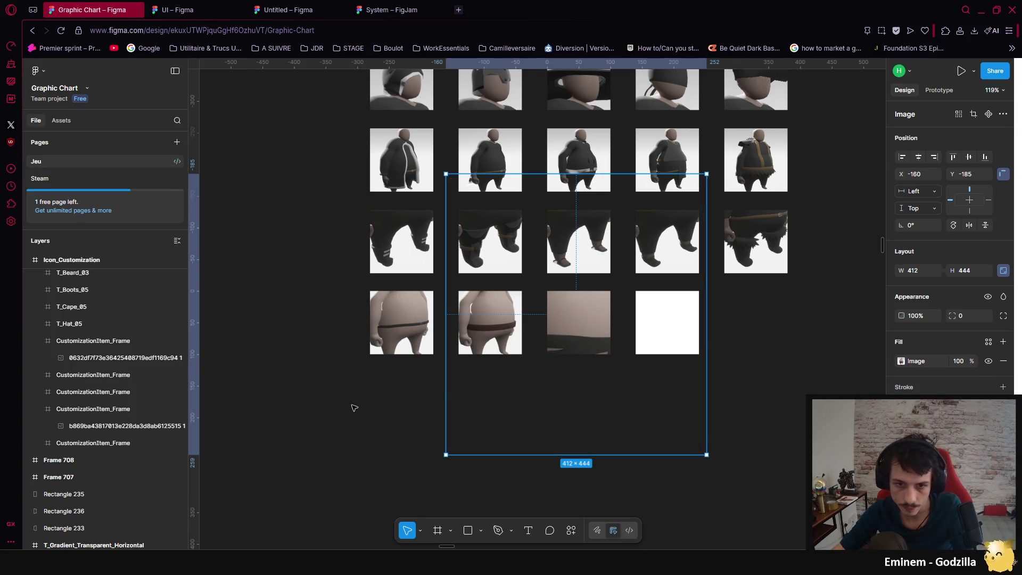
left_click(352, 406)
left_click(505, 326)
left_click(921, 271)
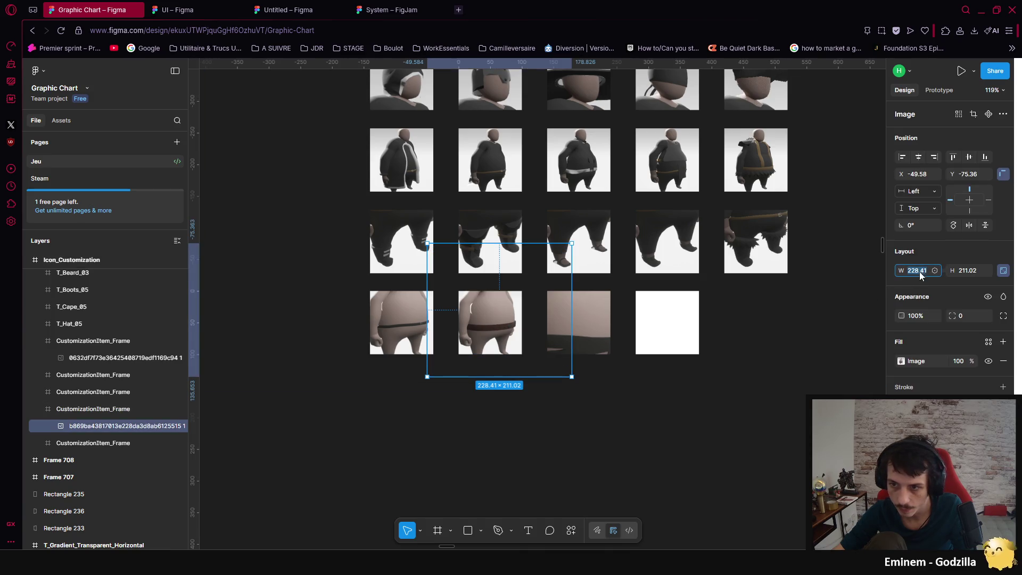
left_click(628, 345)
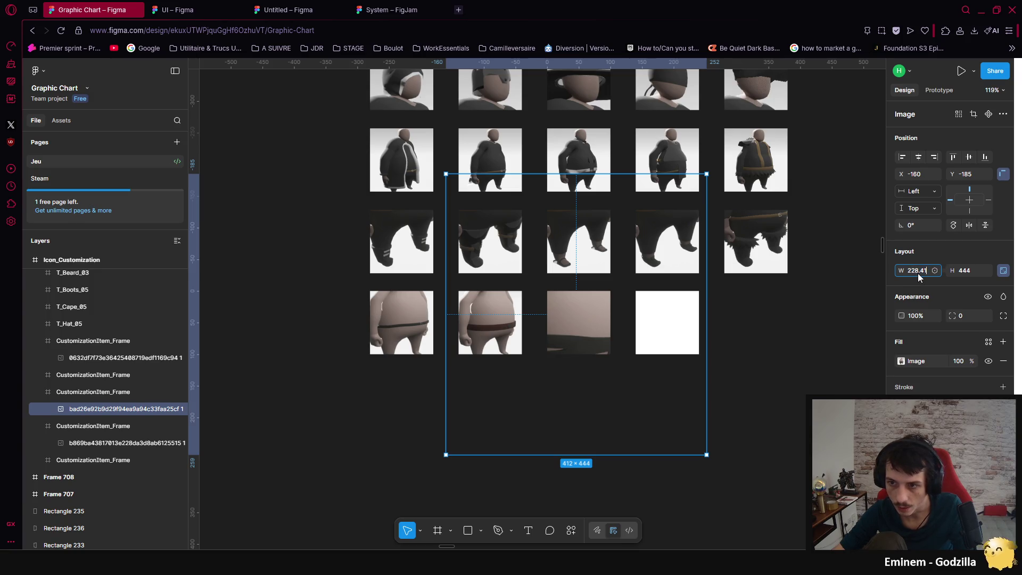
key("Return")
left_click_drag(537, 288, 579, 329)
left_click(639, 423)
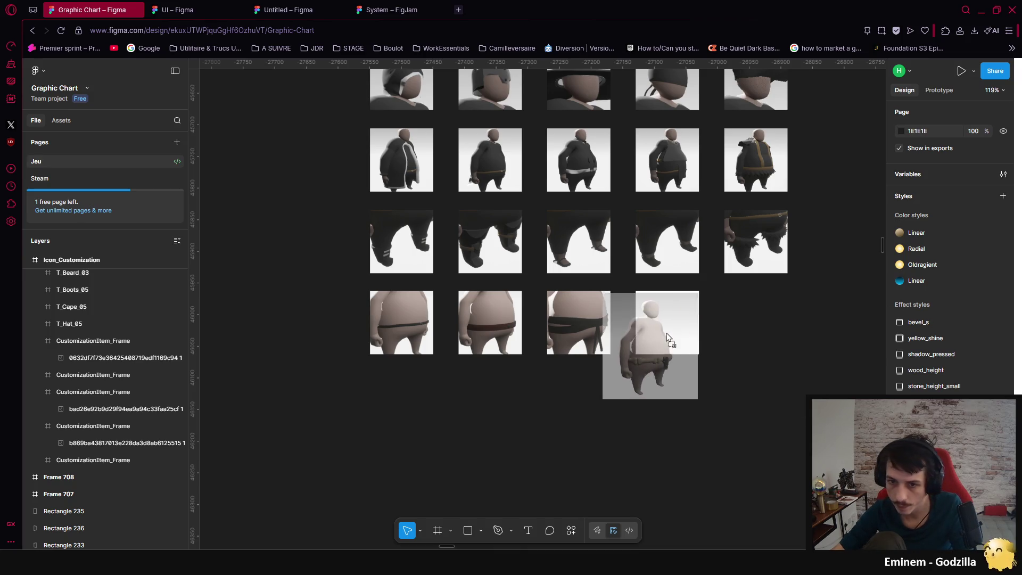
Step: Add the bone belt render, shrink it to match, and drop it into the last bottom-row slot
left_click_drag(650, 348, 666, 327)
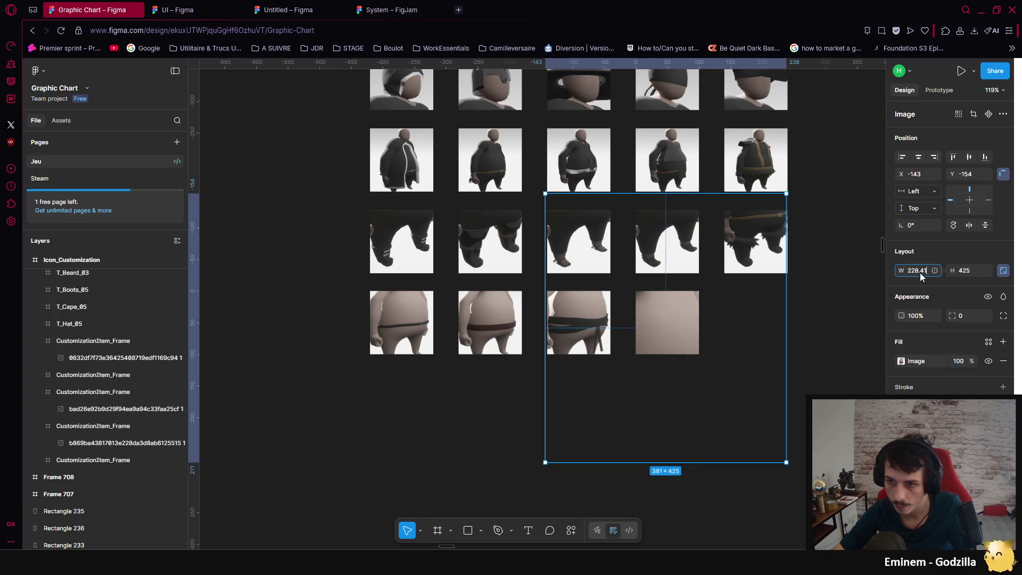
left_click_drag(786, 462, 690, 355)
left_click_drag(622, 286, 669, 312)
scroll(652, 341, "up", 5)
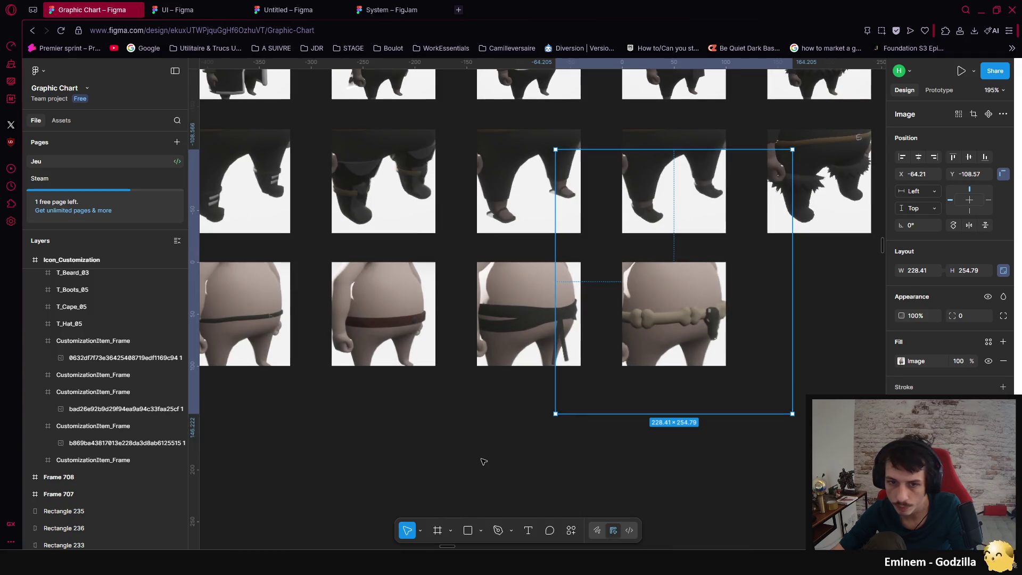
Step: Resize and shift the black wrapped belt image until it sits centred in its slot
left_click(483, 461)
left_click(411, 304)
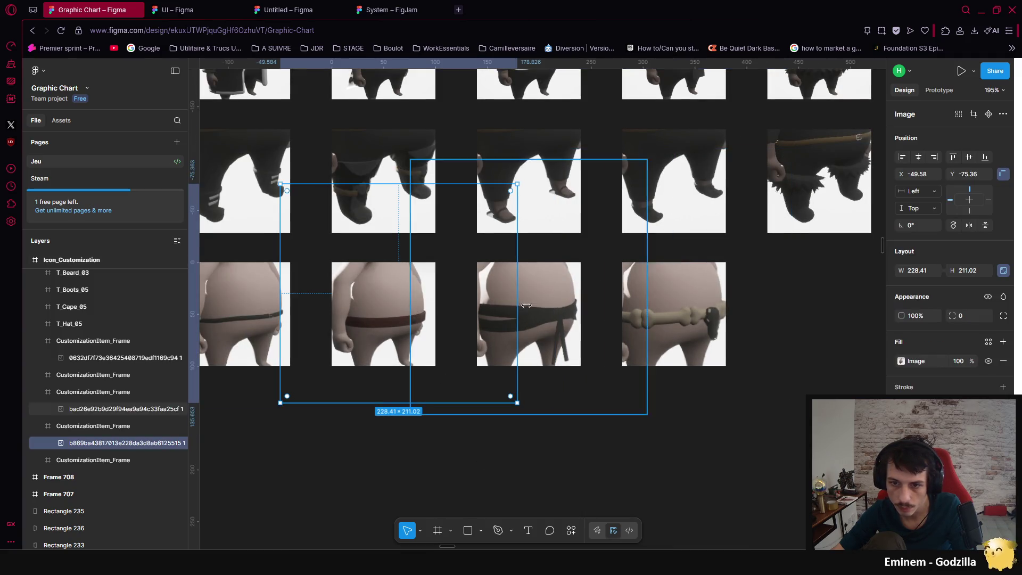
left_click(532, 320)
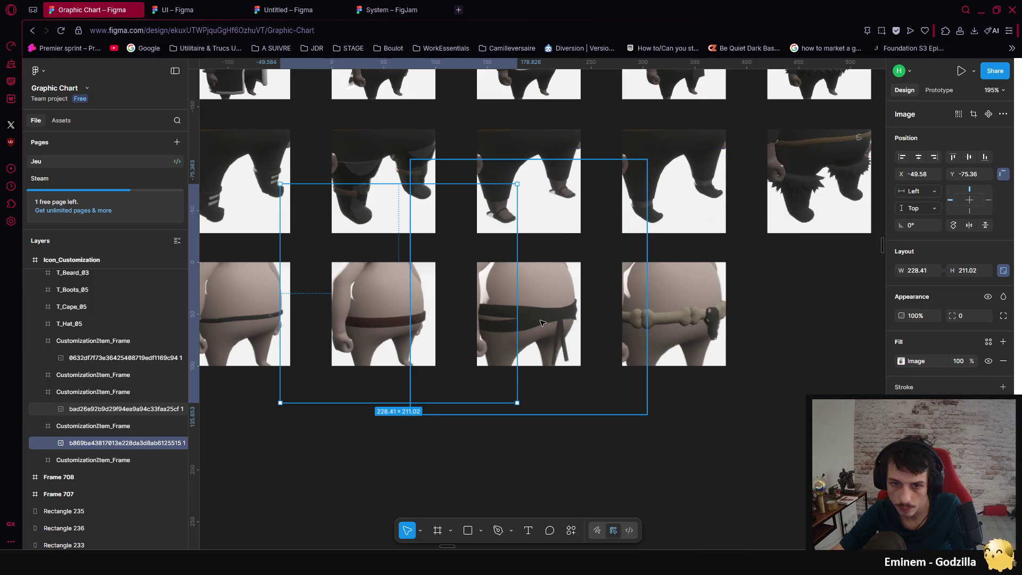
left_click_drag(645, 414, 621, 388)
left_click_drag(529, 319, 549, 341)
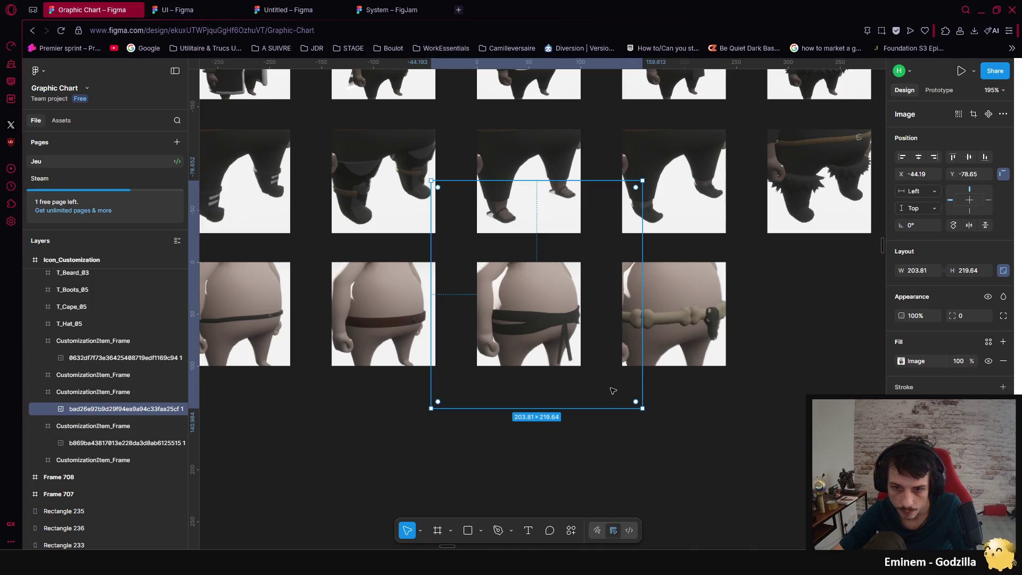
left_click_drag(641, 410, 611, 374)
left_click_drag(518, 318, 530, 338)
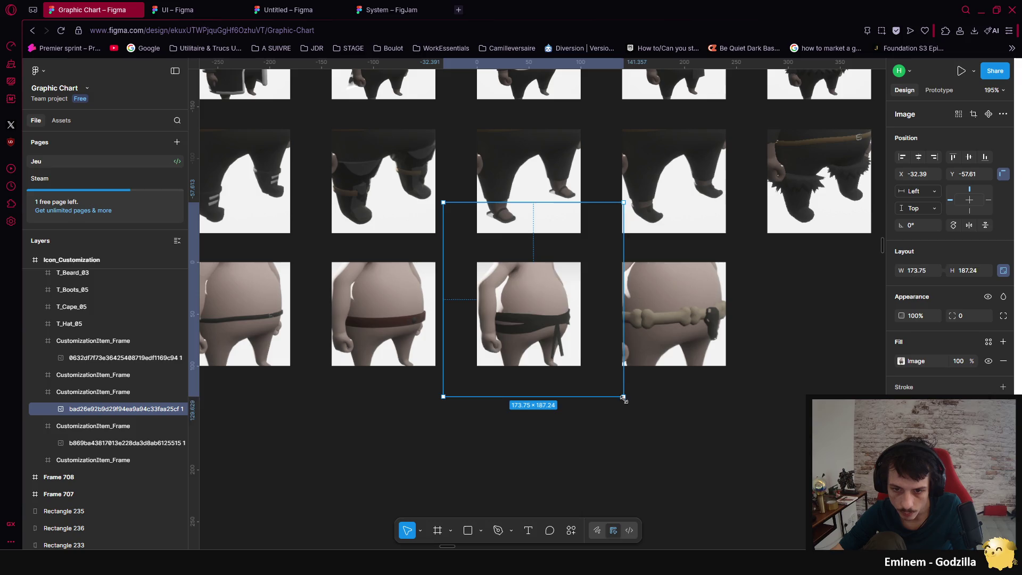
left_click_drag(619, 397, 637, 412)
left_click_drag(541, 340, 534, 334)
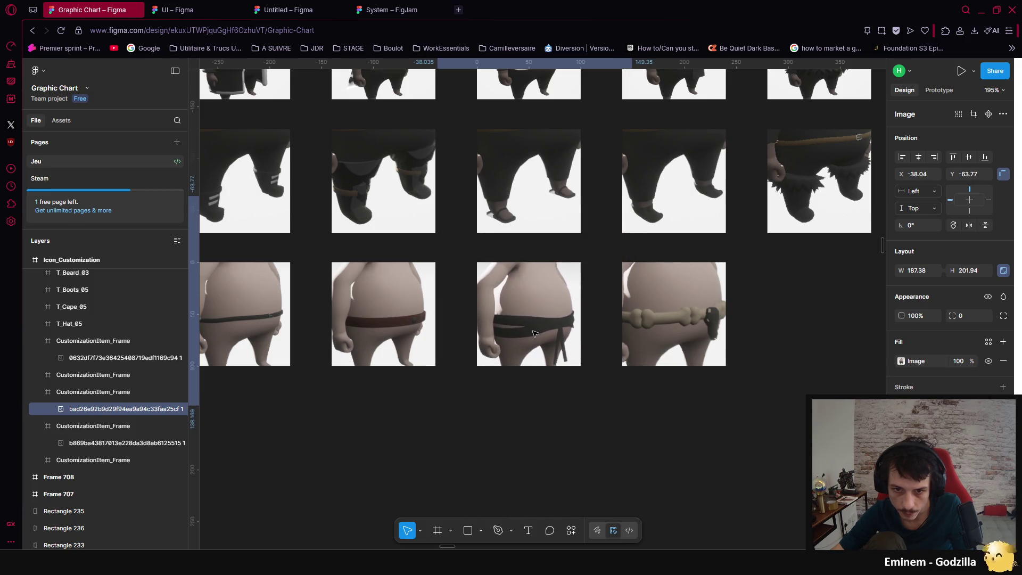
Step: Shrink and centre the bone belt image within its slot
left_click(671, 334)
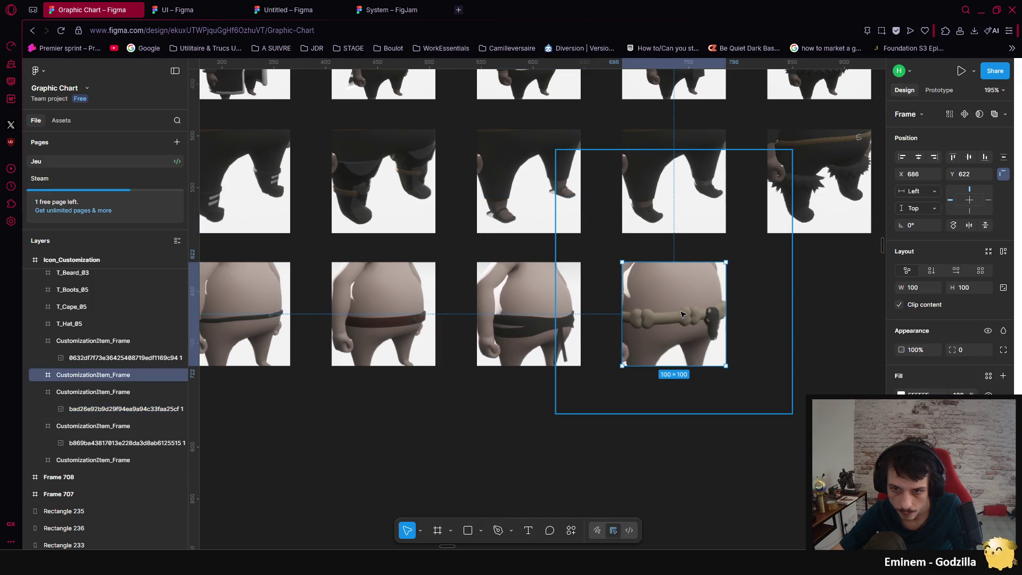
left_click_drag(792, 413, 756, 372)
left_click_drag(669, 313, 694, 340)
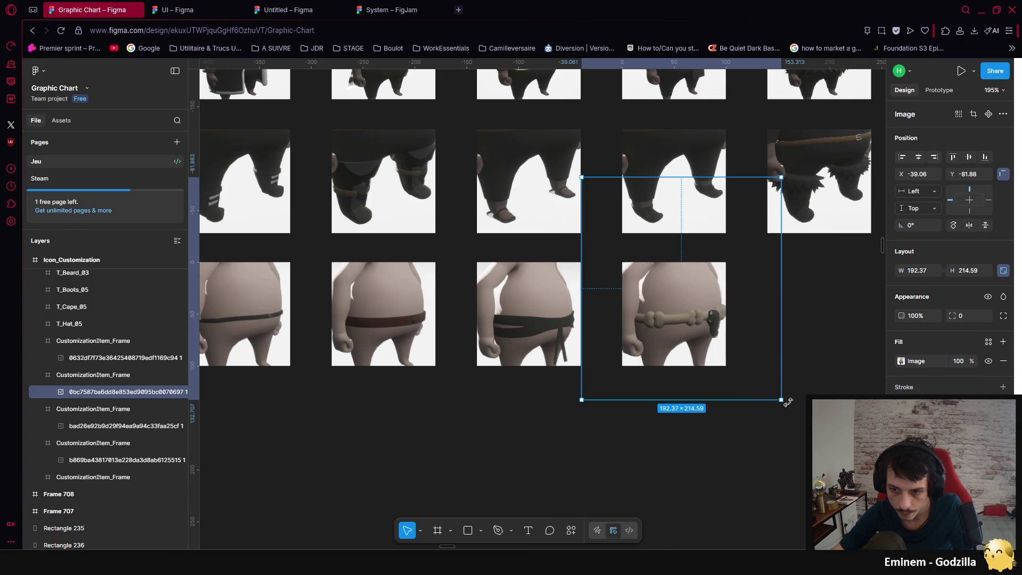
left_click_drag(782, 401, 767, 389)
left_click_drag(681, 326, 686, 330)
key("Escape")
key("Escape")
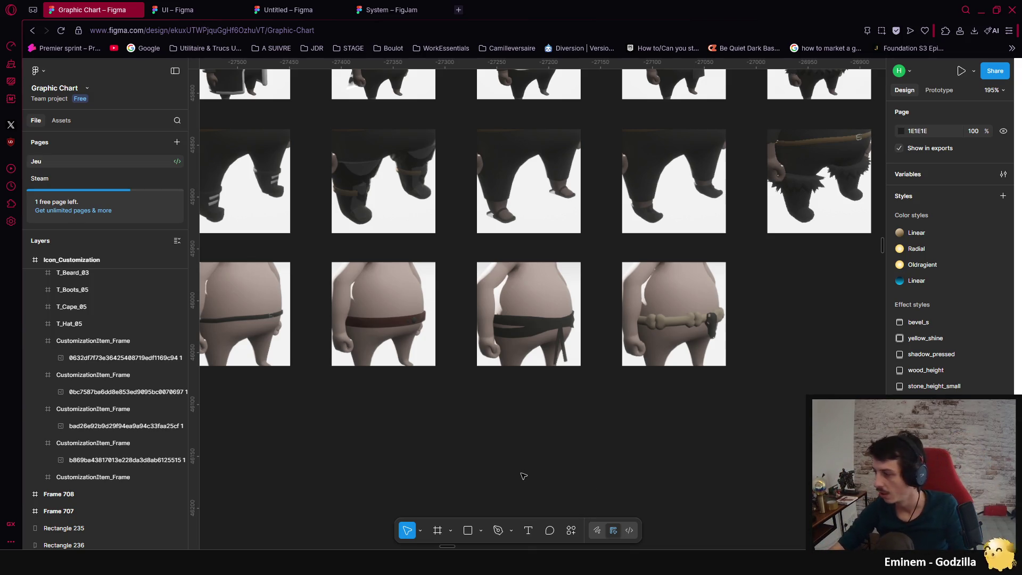
Step: Select each of the four bottom-row belt thumbnails for export, then return to Unreal Engine
scroll(524, 451, "down", 5, "ctrl")
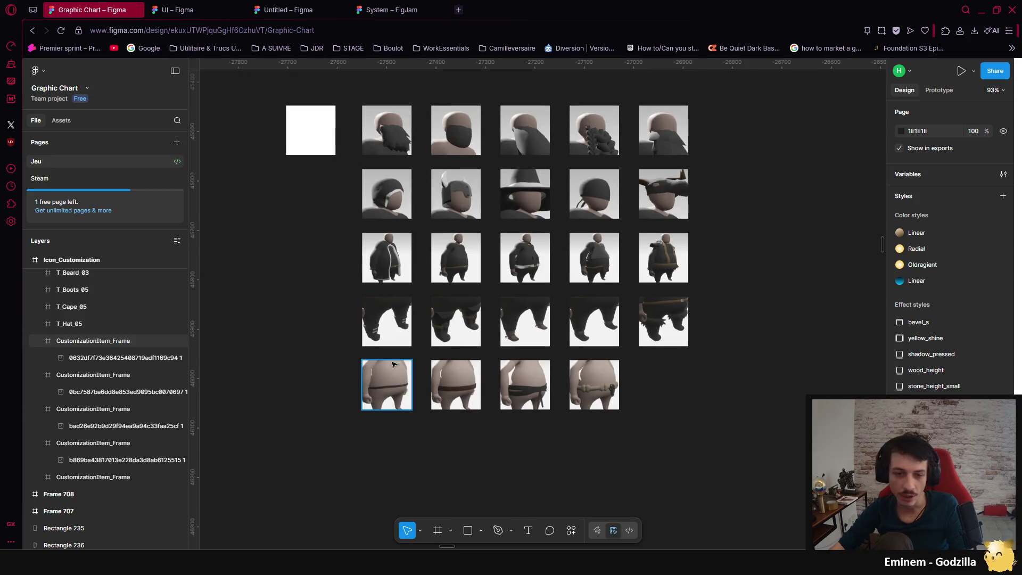
left_click(387, 377)
left_click(452, 372, "shift")
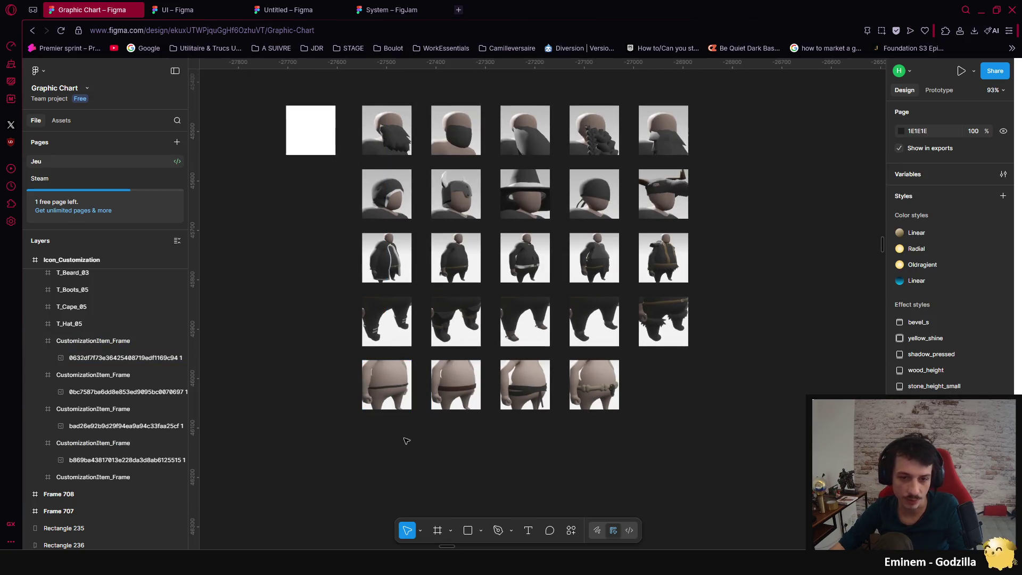
left_click(382, 372)
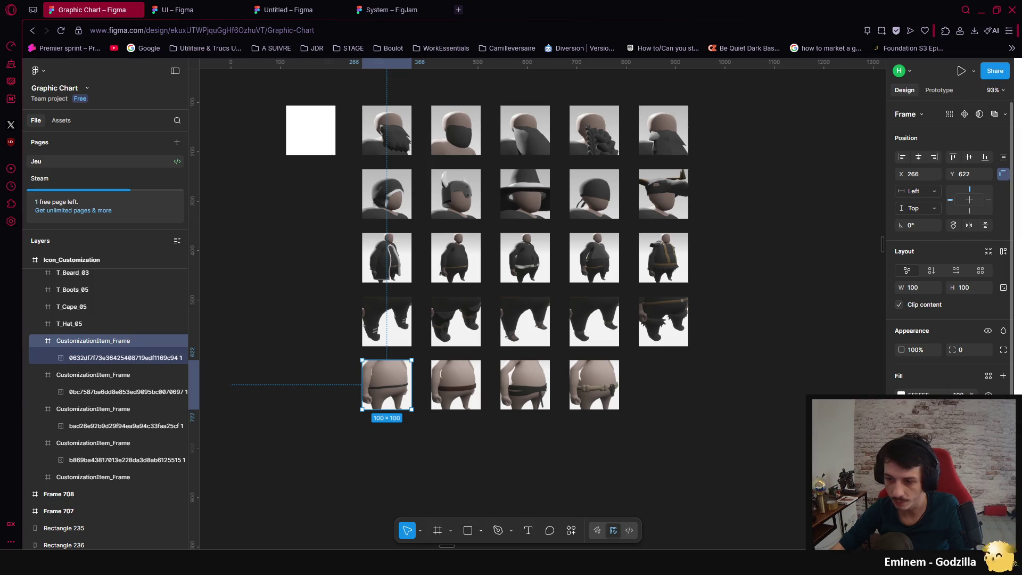
scroll(953, 244, "down", 2)
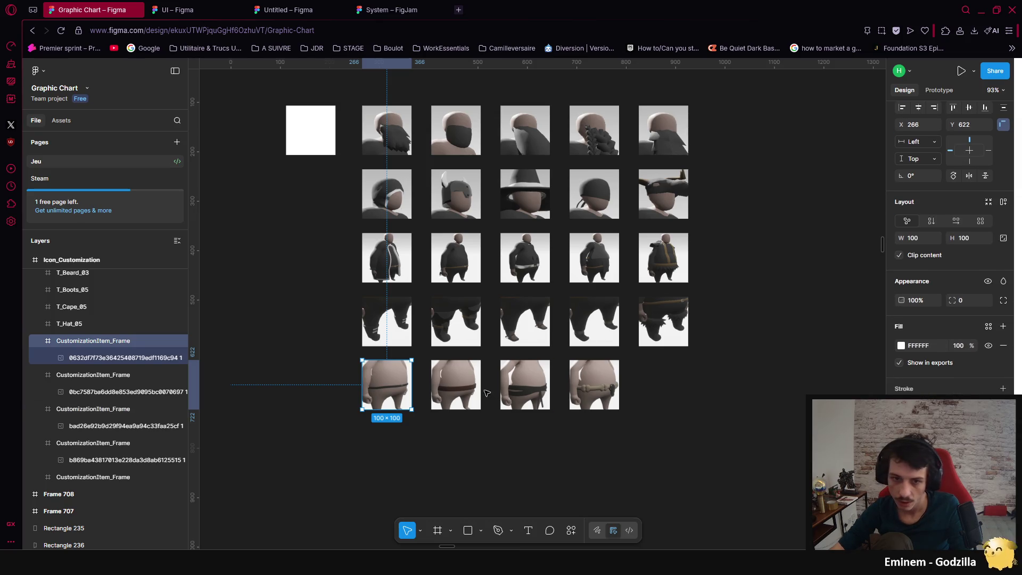
left_click(456, 384)
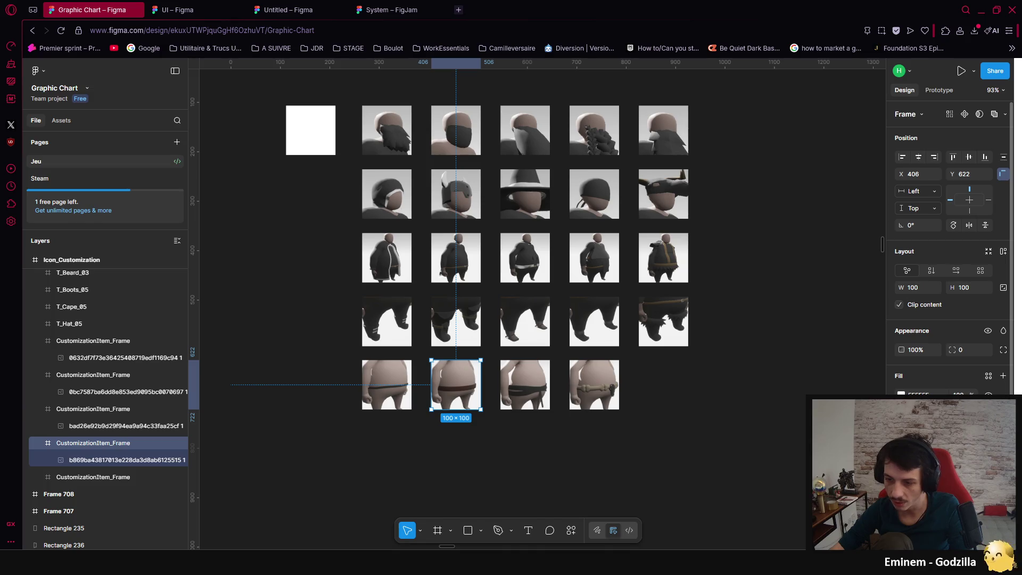
left_click(524, 385)
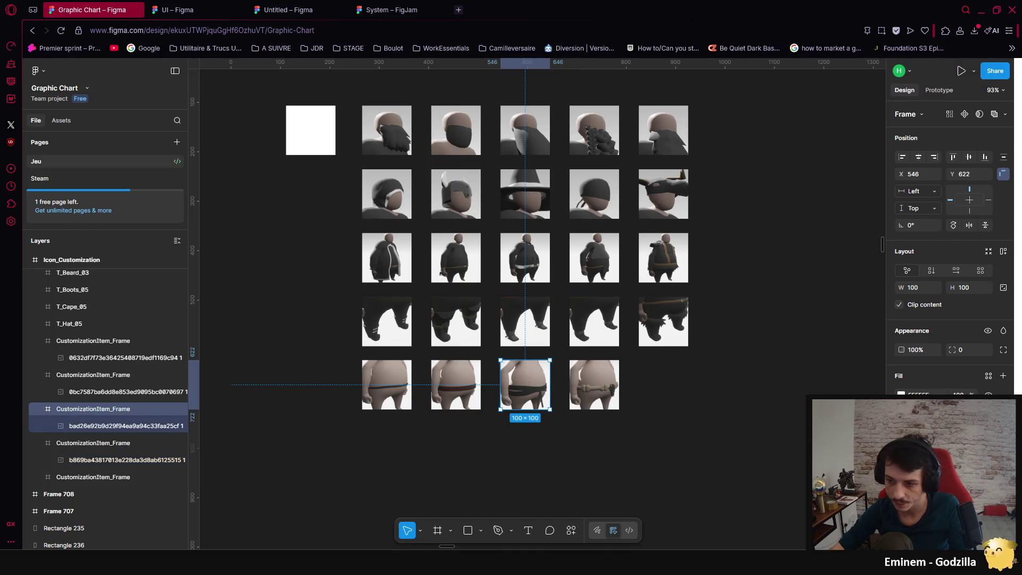
key("Tab")
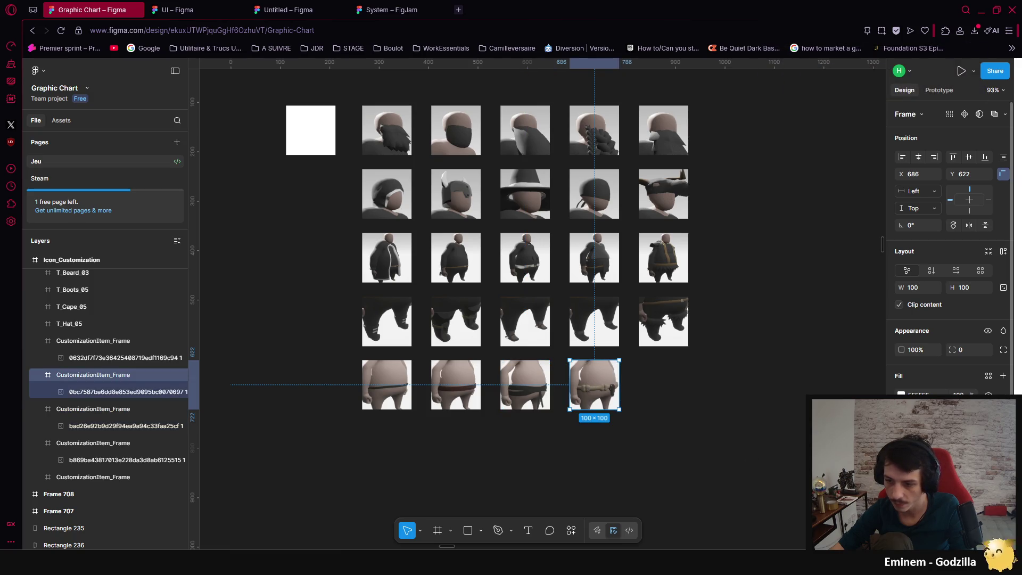
left_click(707, 419)
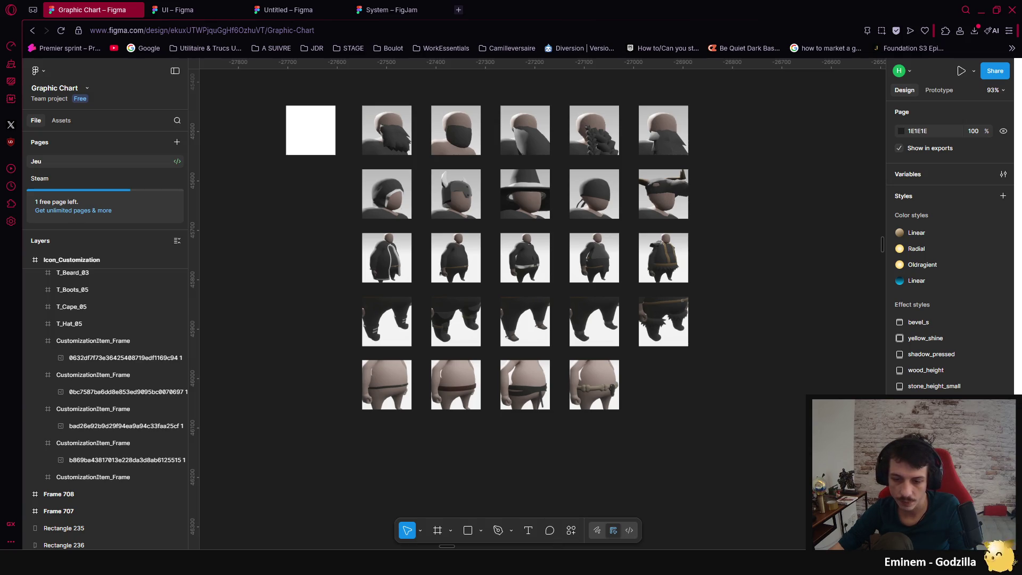
key("alt+Tab")
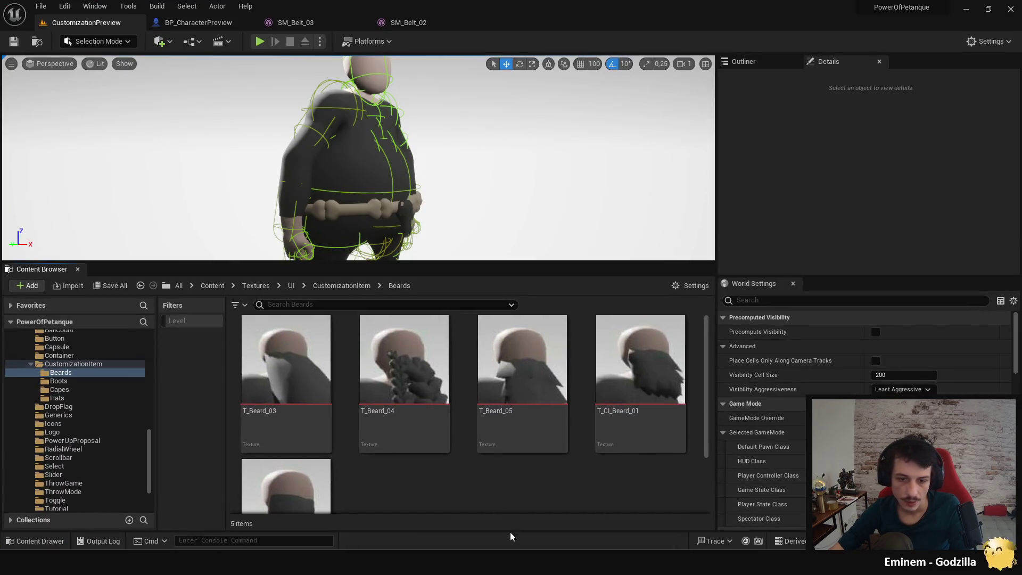
Step: Find the exported 228.41.png belt icon through File Explorer and view it enlarged
key("super+e")
key("alt+Tab")
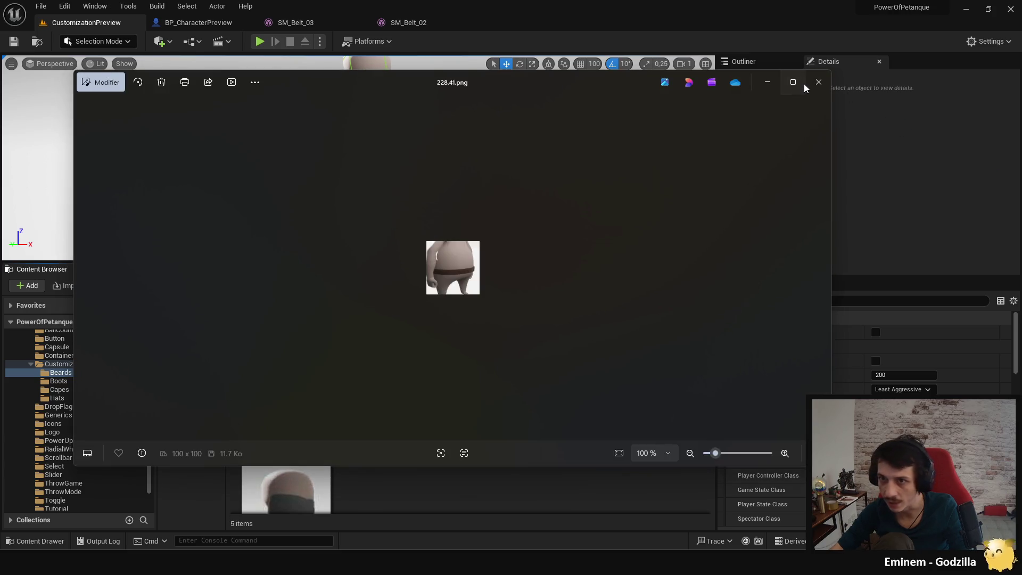
left_click(805, 87)
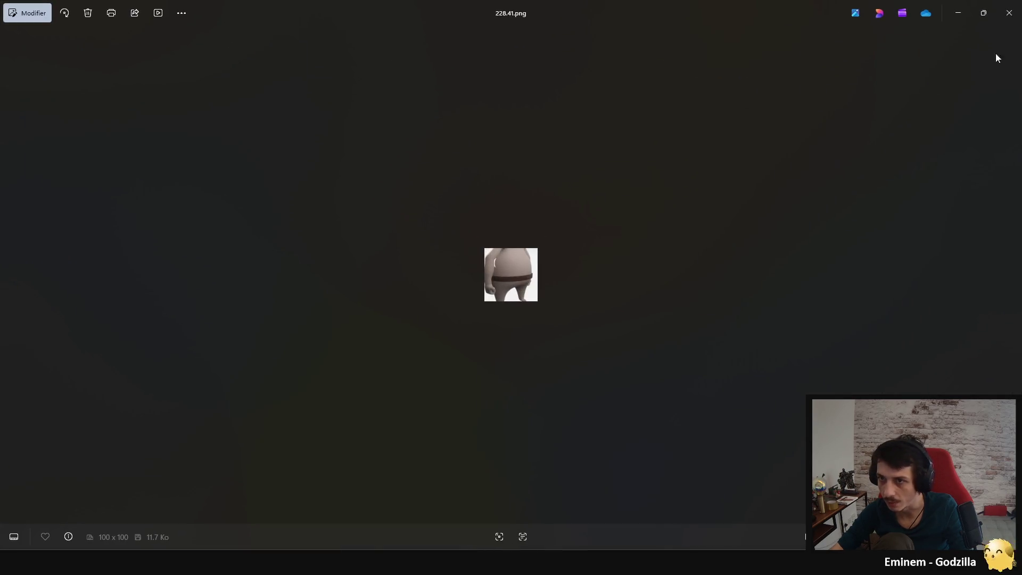
Step: Close the Photos window showing the belt icon
left_click(1010, 9)
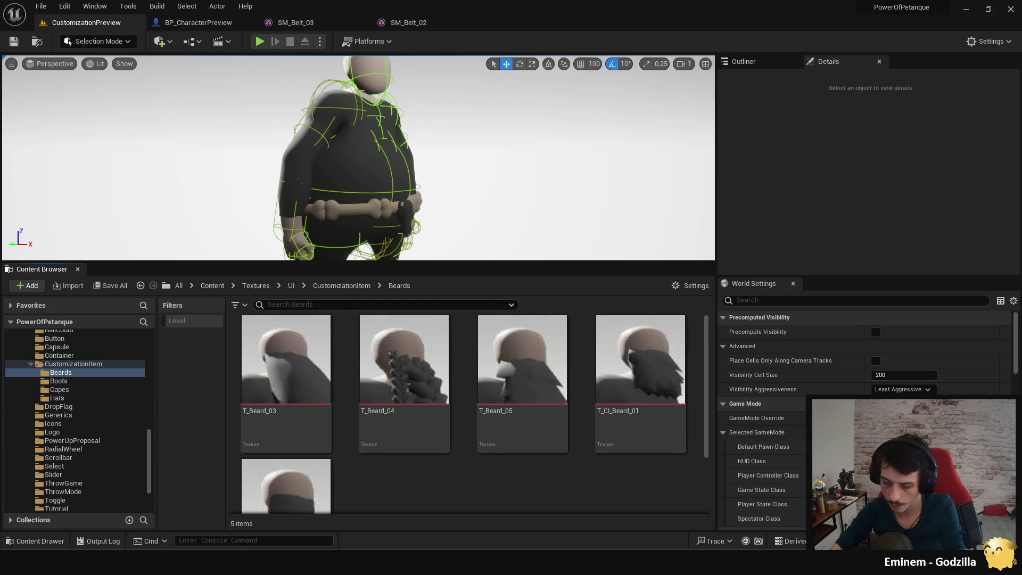
Step: Create a 'Belts' folder in CustomizationItem, import T_Belt_01–T_Belt_04, then browse the Beards and Boots folders
left_click(71, 365)
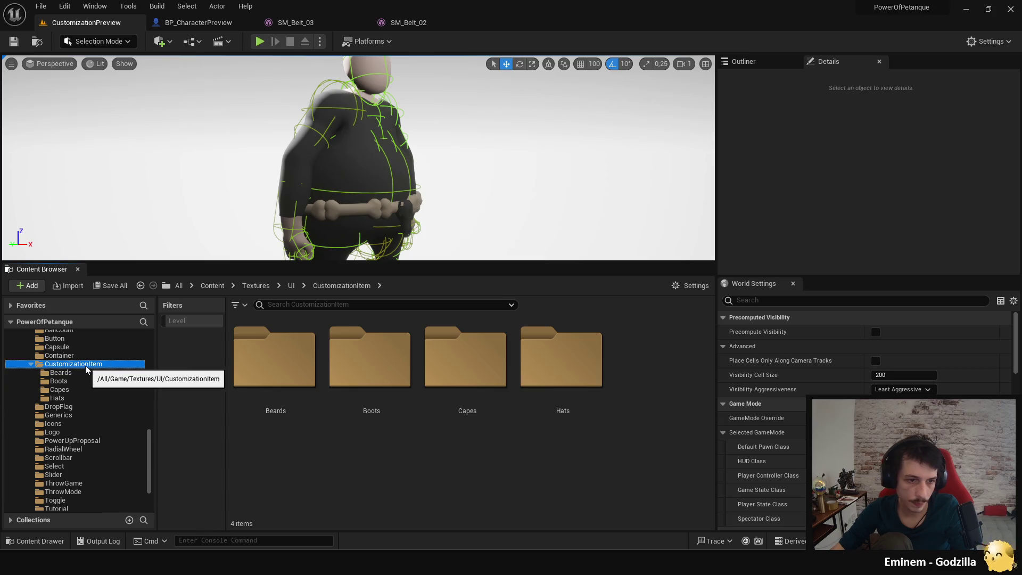
right_click(374, 471)
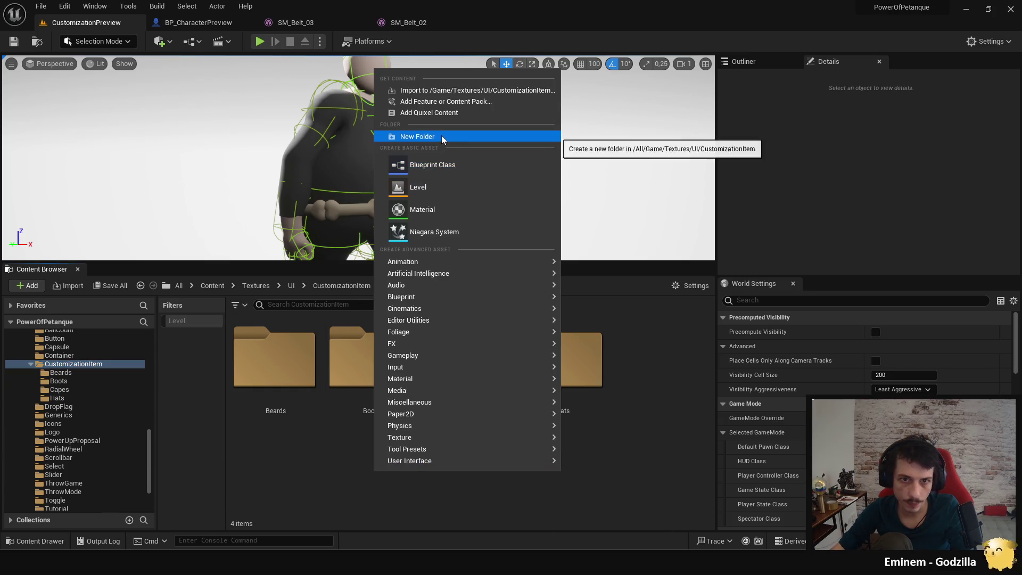
left_click(441, 135)
type("Belts")
key("Return")
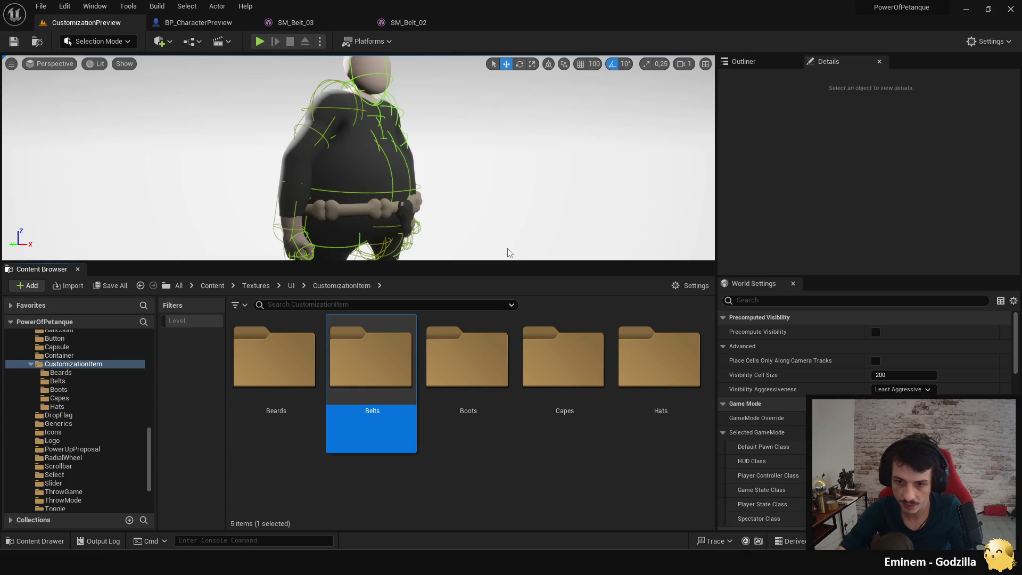
double_click(376, 365)
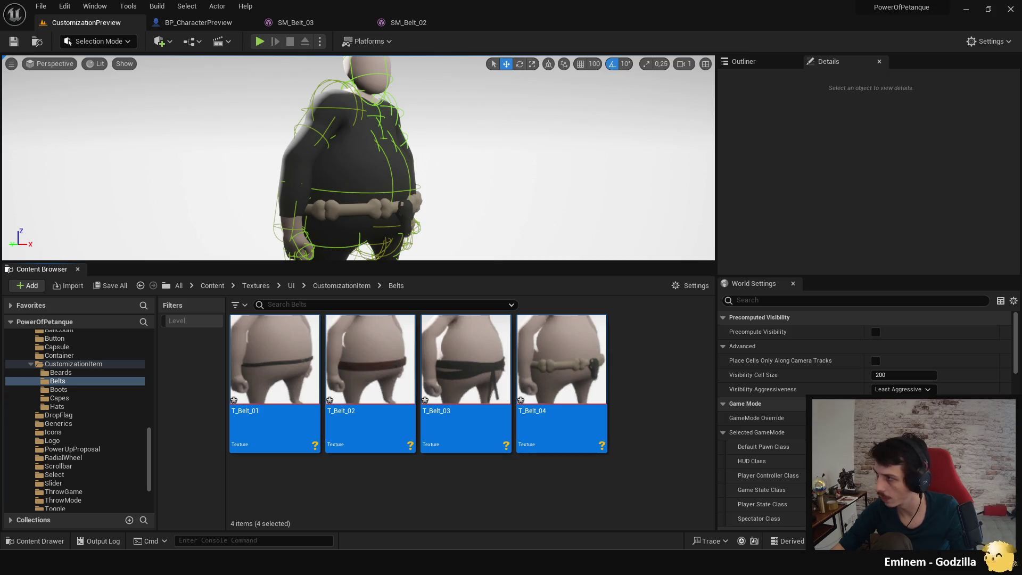
left_click(673, 400)
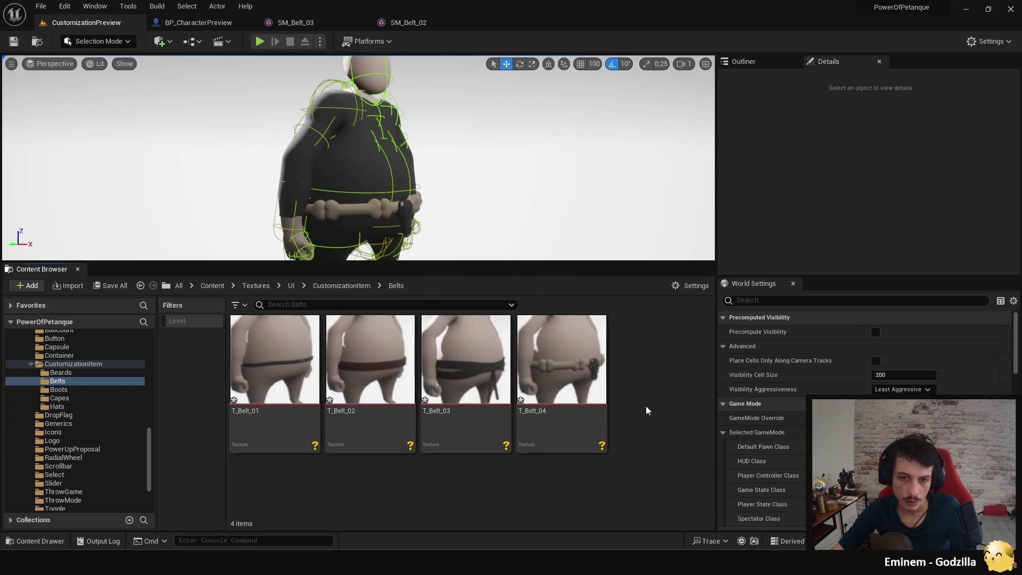
left_click(78, 373)
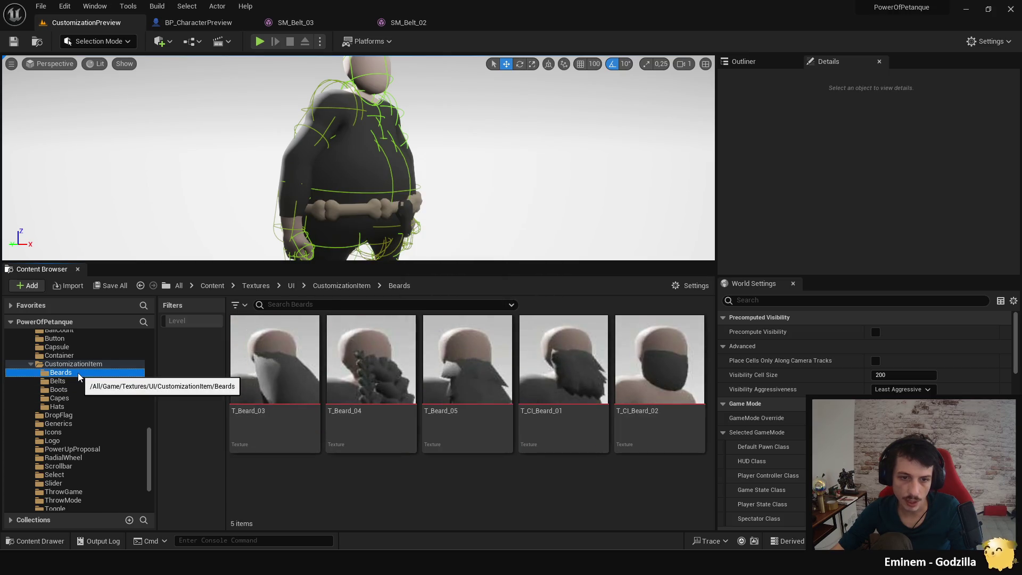
left_click(79, 381)
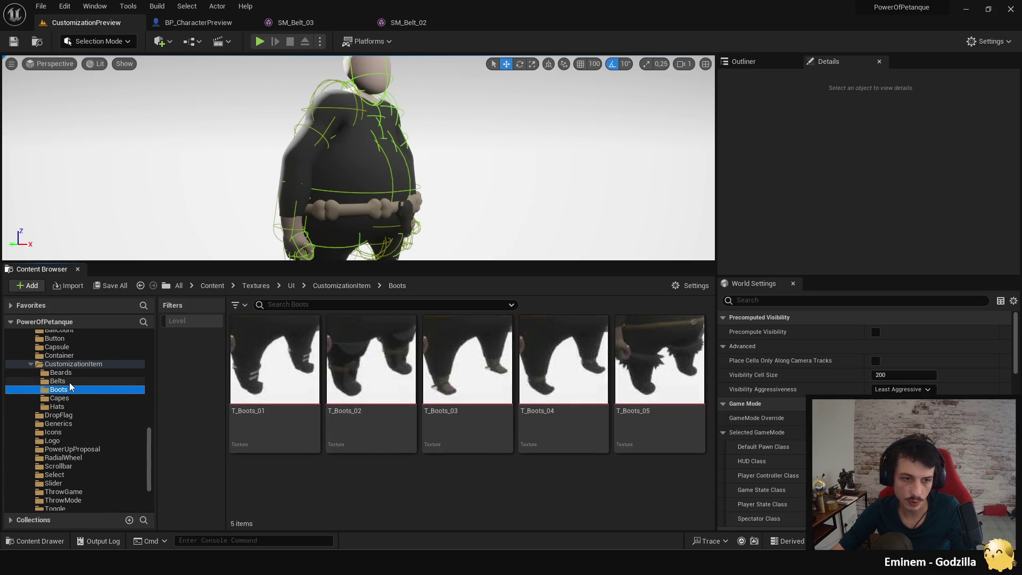
Step: Enlarge the viewport and search assets for 'dt_', closing the search without opening anything
left_click_drag(420, 264, 422, 325)
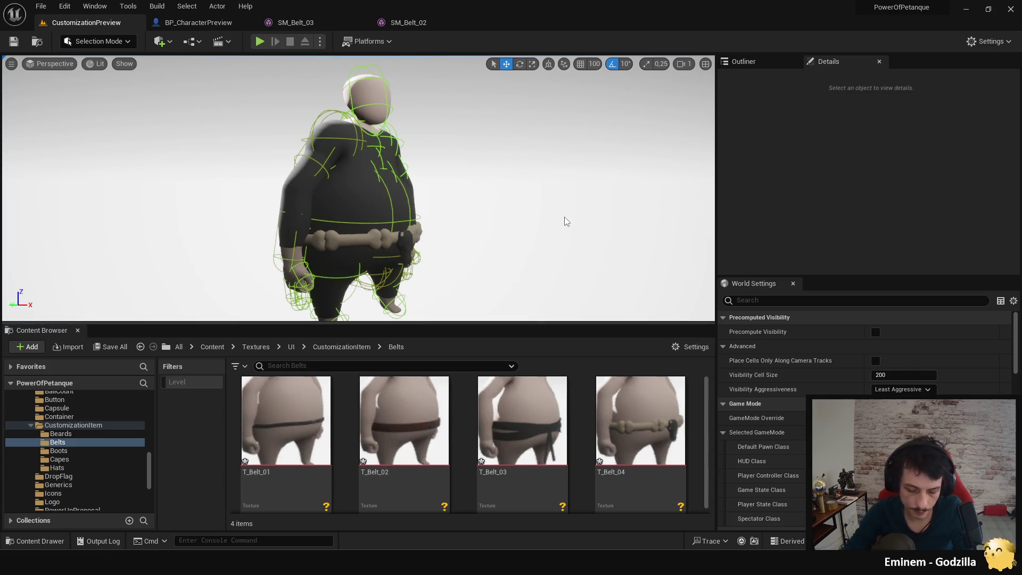
key("ctrl+p")
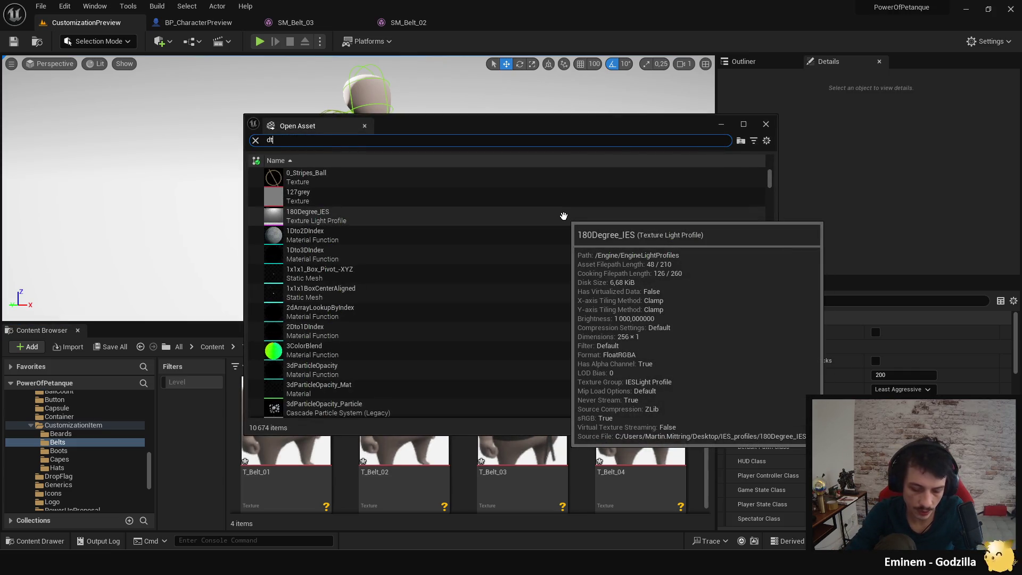
type("dt_")
scroll(484, 234, "down", 3)
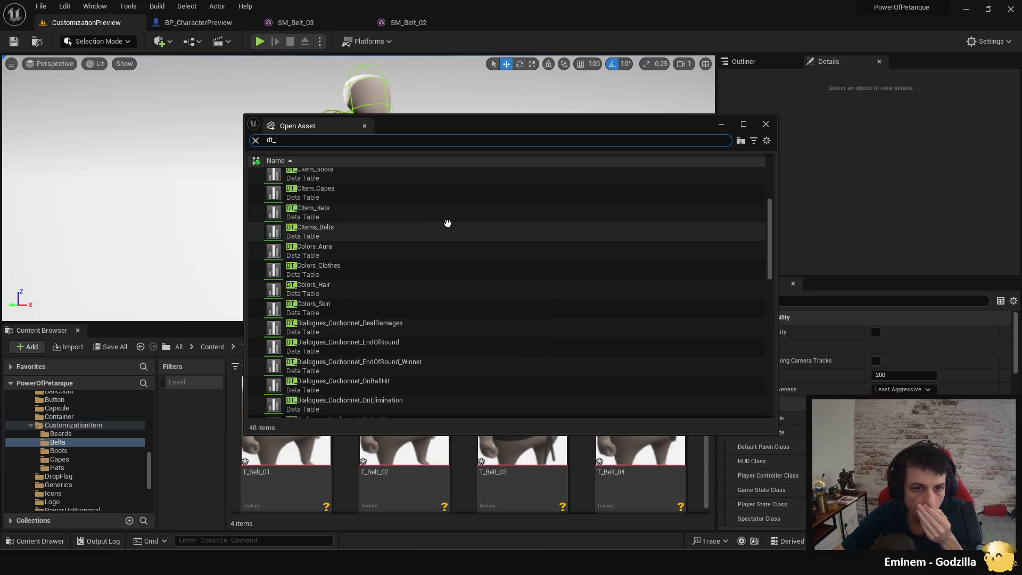
left_click(766, 124)
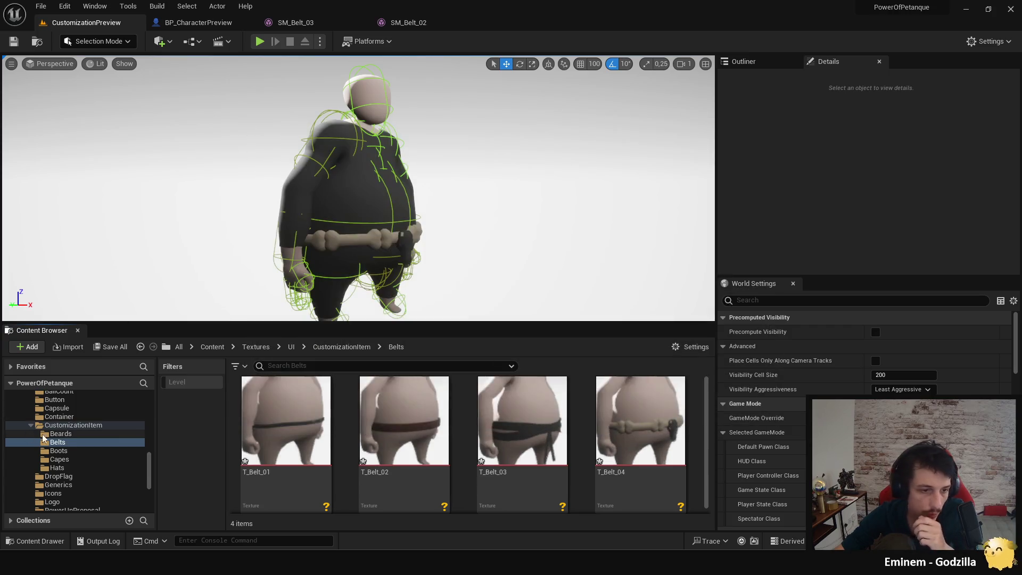
scroll(54, 433, "up", 5)
scroll(70, 434, "up", 10)
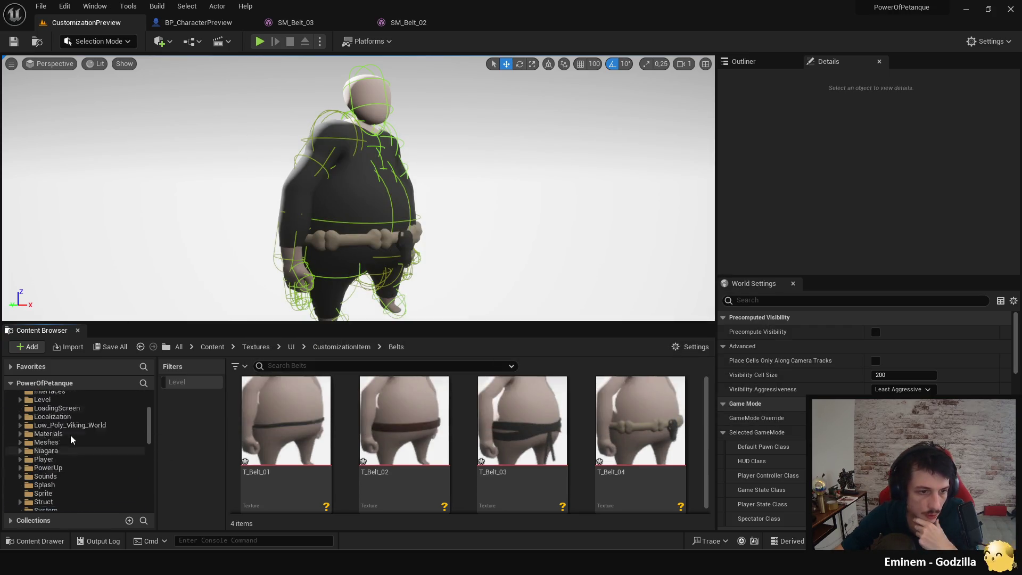
Step: Navigate to the Blueprints > Customization > Clothing > Belts data asset folder
left_click(71, 436)
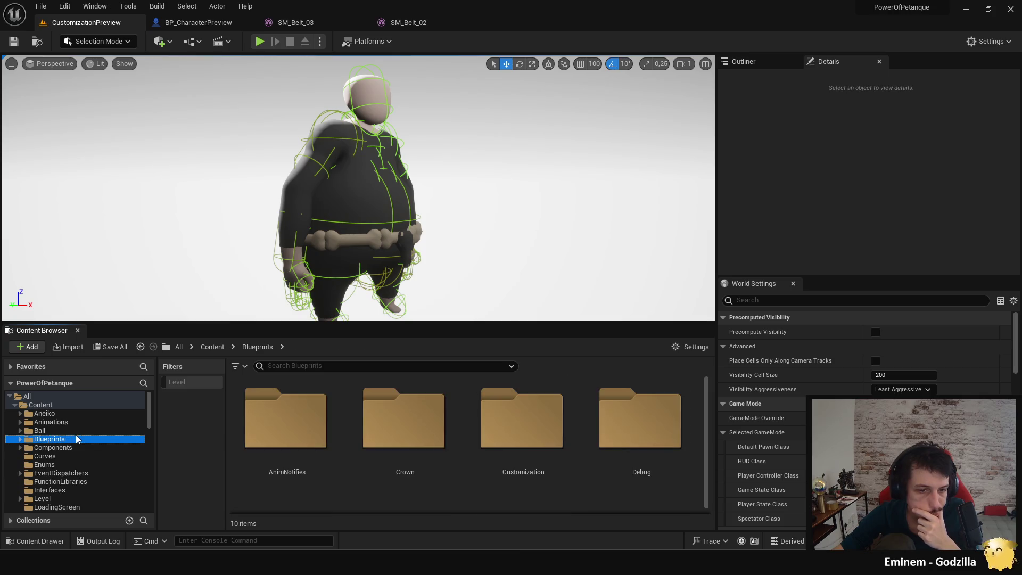
left_click(522, 407)
double_click(521, 407)
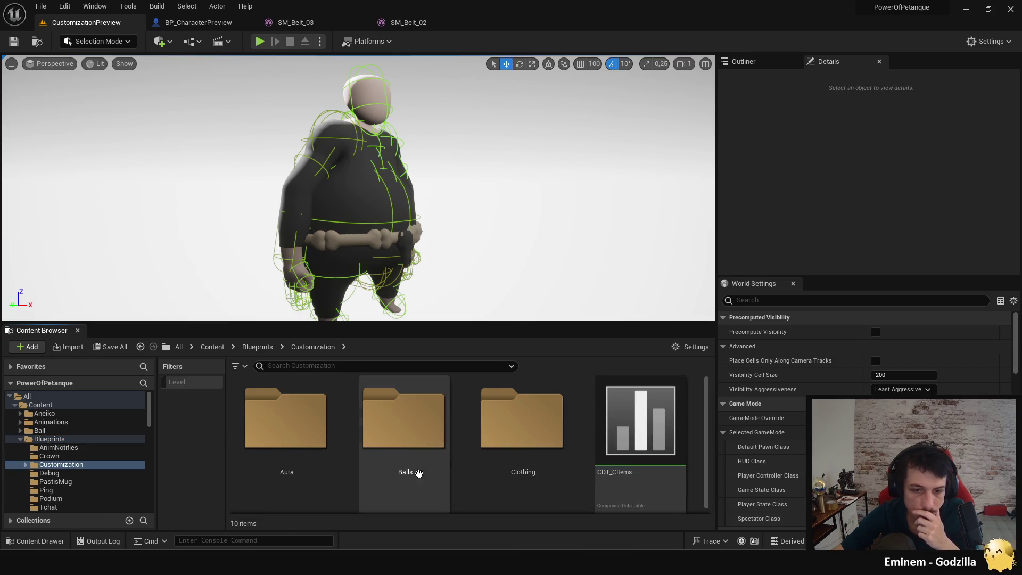
scroll(465, 446, "down", 2)
scroll(465, 450, "up", 2)
double_click(519, 426)
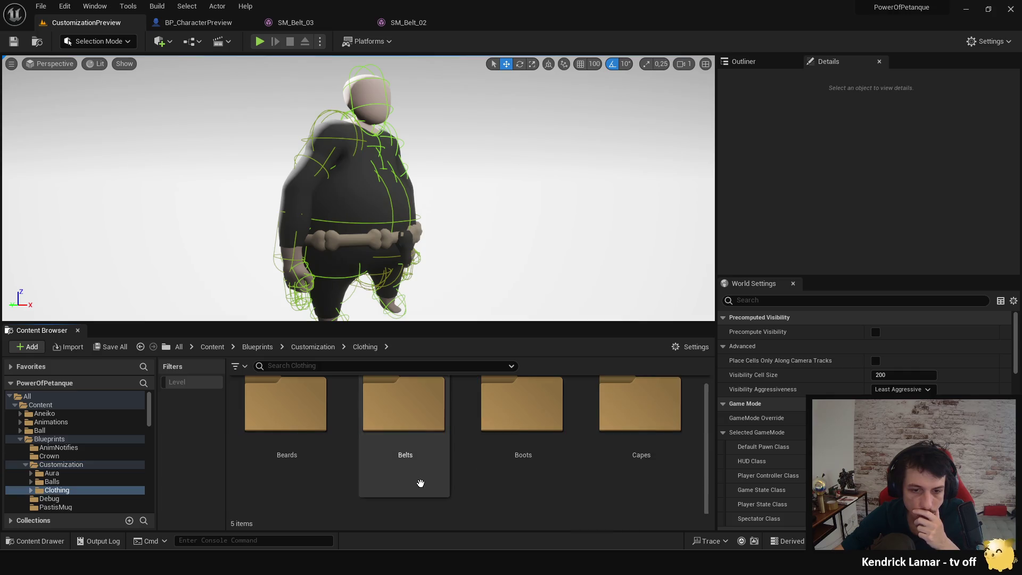
double_click(372, 427)
Step: Select all four belt data assets and edit them together in the Property Matrix
left_click(285, 420)
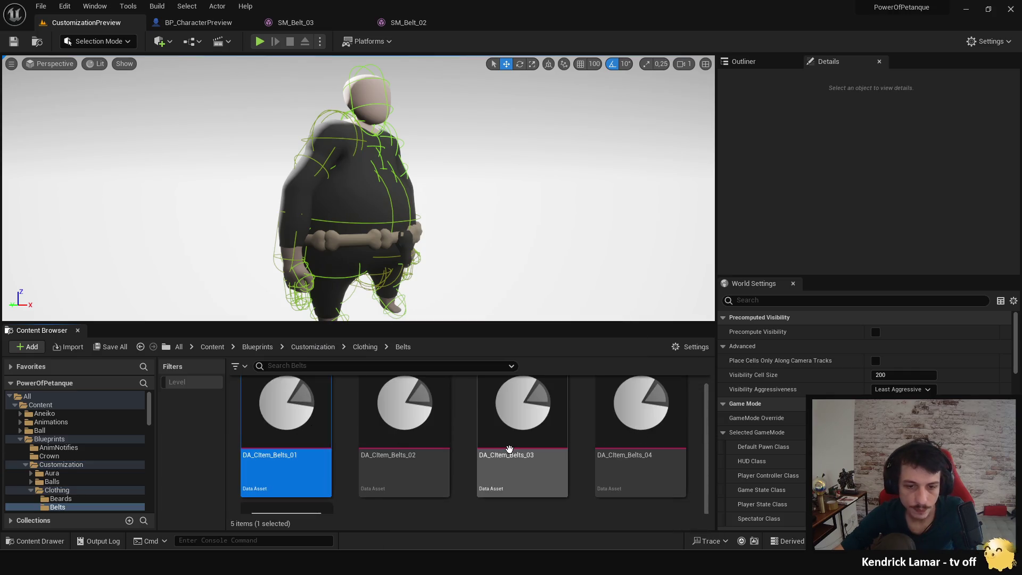
scroll(633, 466, "down", 1)
scroll(596, 474, "down", 1)
scroll(596, 471, "up", 2)
left_click(646, 442, "shift")
right_click(646, 442)
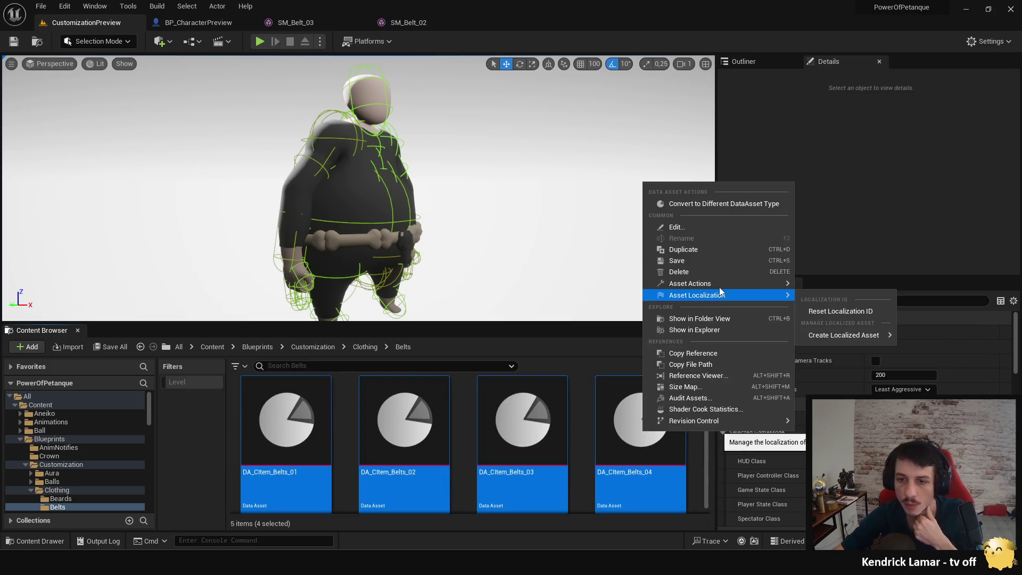
mouse_move(744, 285)
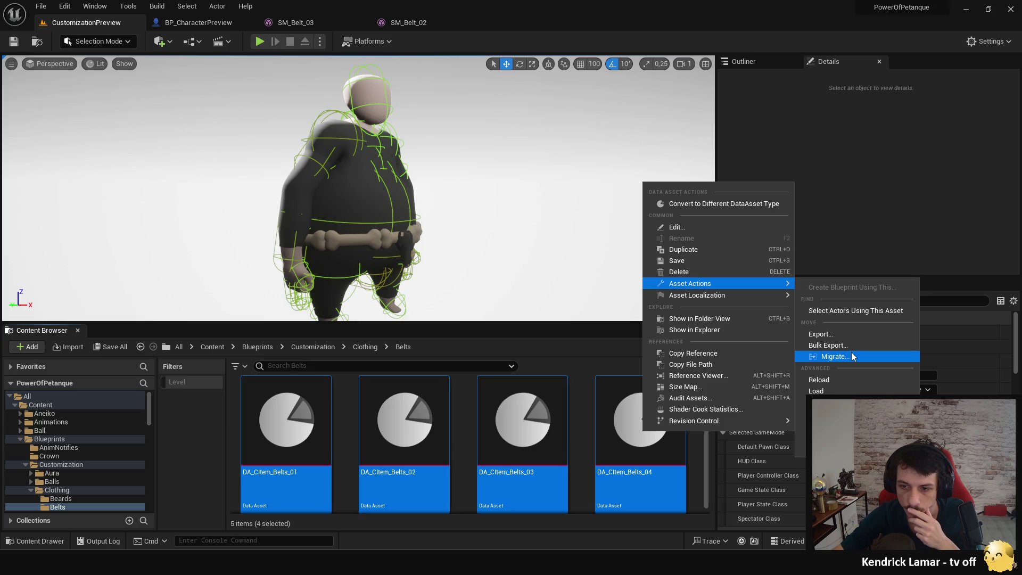
left_click(841, 403)
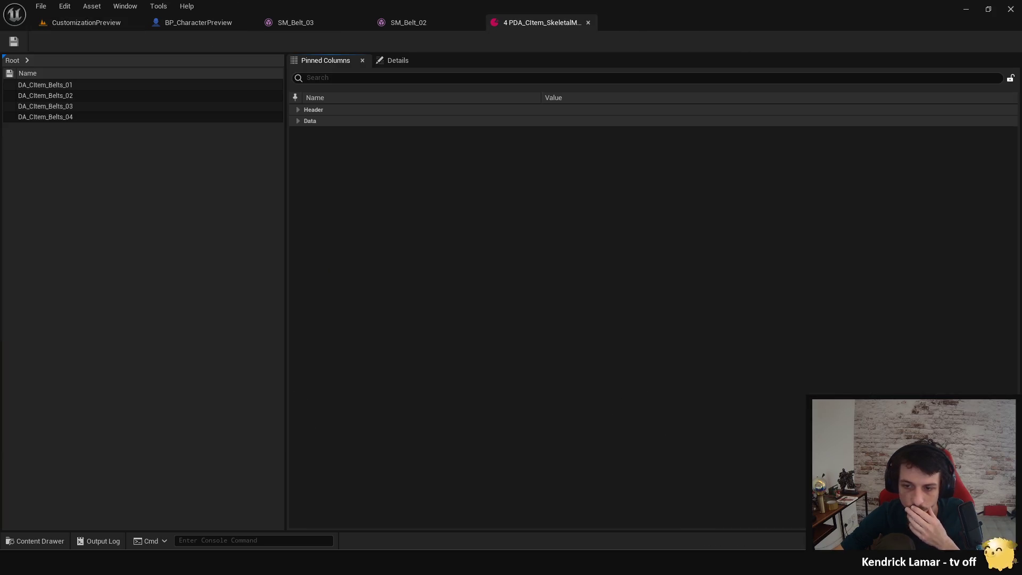
Step: Expand the Header and Data properties and step through the four belt data assets
left_click(72, 84)
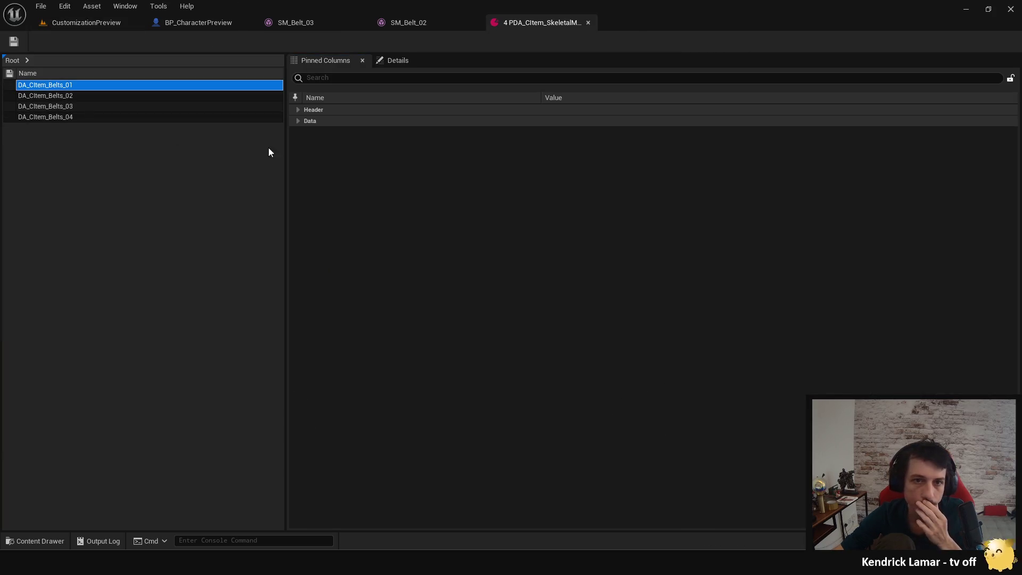
left_click(299, 110)
left_click(298, 160)
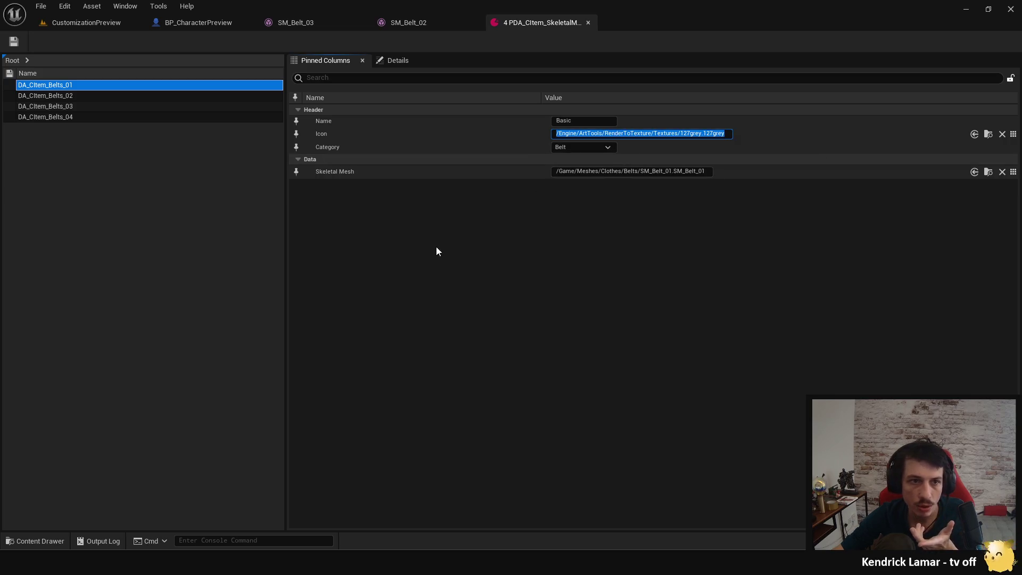
left_click(66, 96)
left_click(66, 106)
left_click(66, 117)
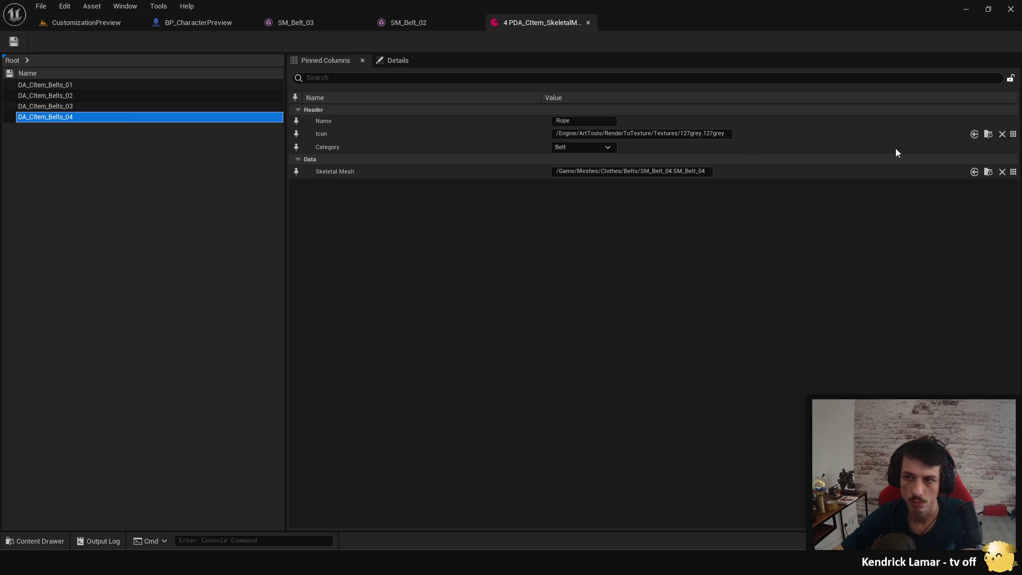
Step: Set the Rope belt's icon to T_Belt_04 and the Judoka belt's icon to T_Belt_03
left_click(1014, 135)
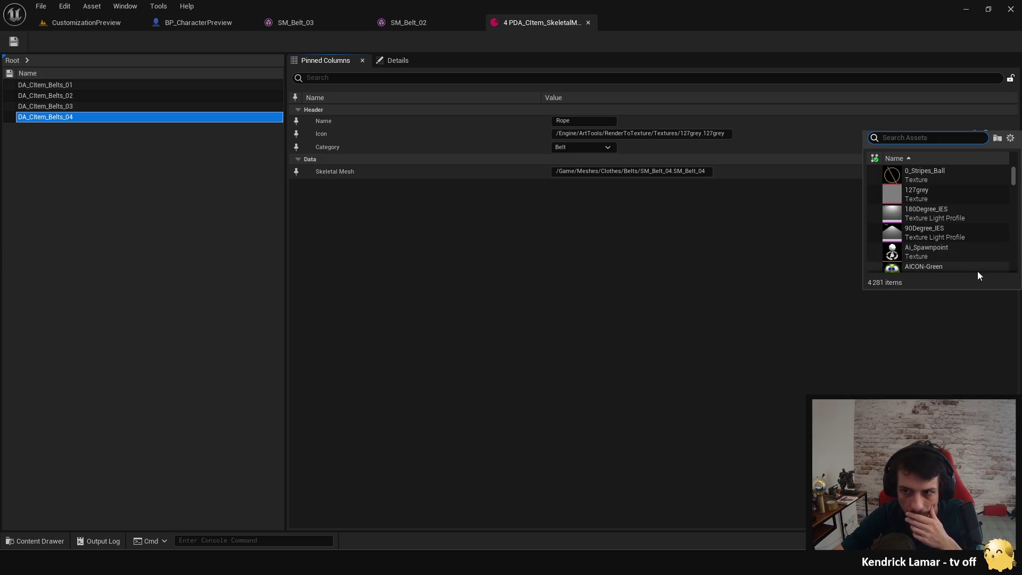
type("belt")
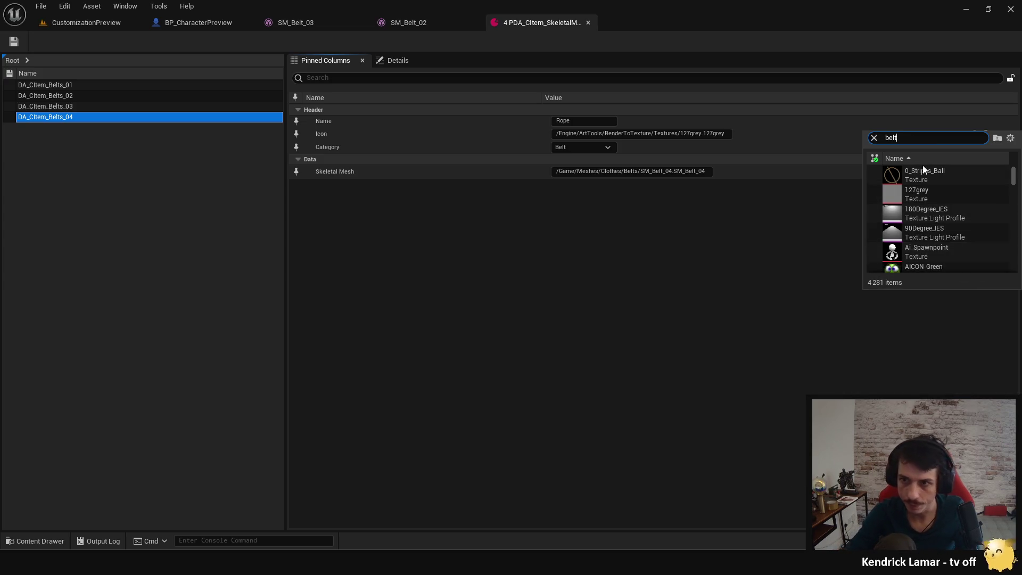
left_click(949, 175)
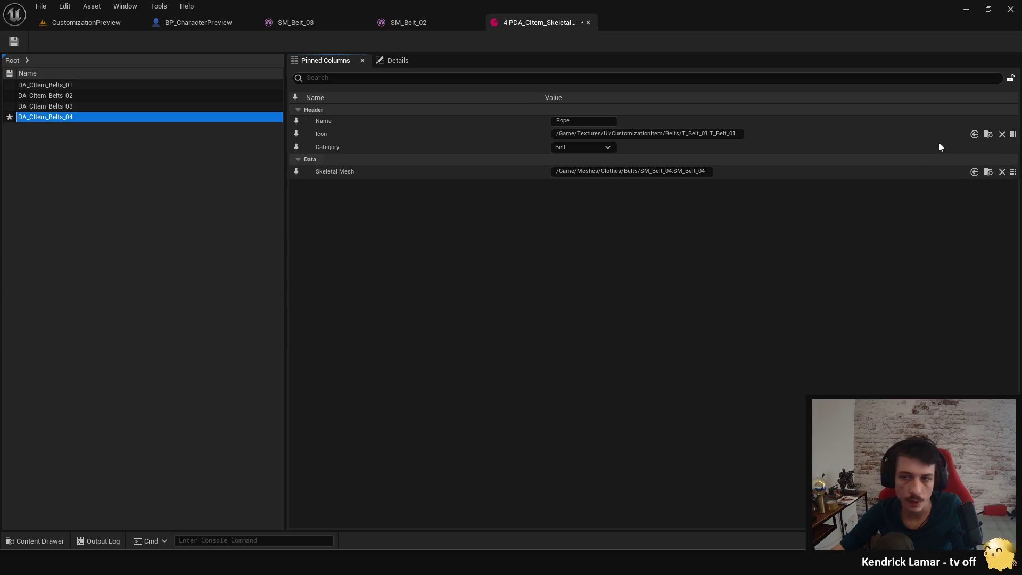
left_click(1014, 134)
type("belt")
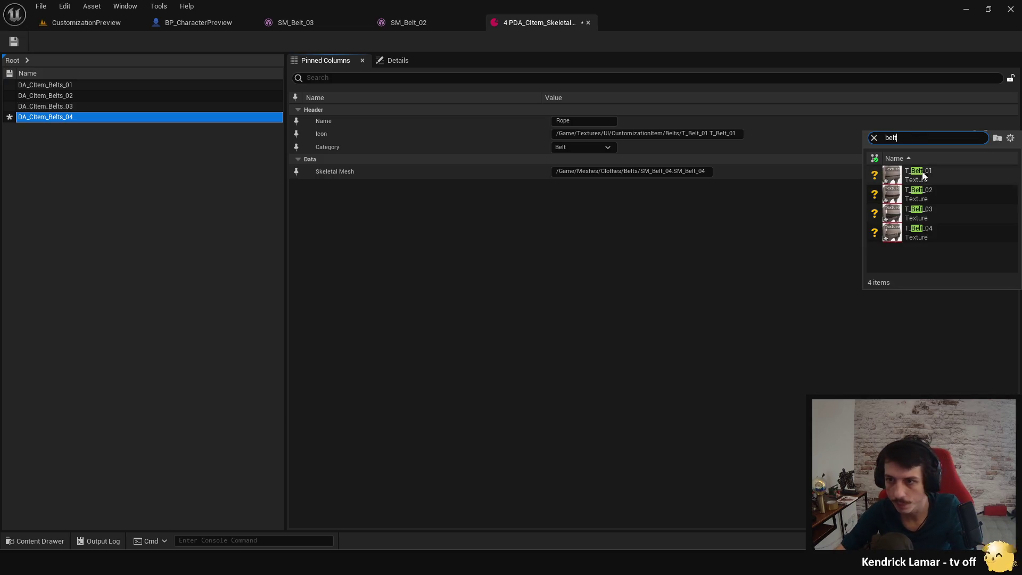
left_click(946, 229)
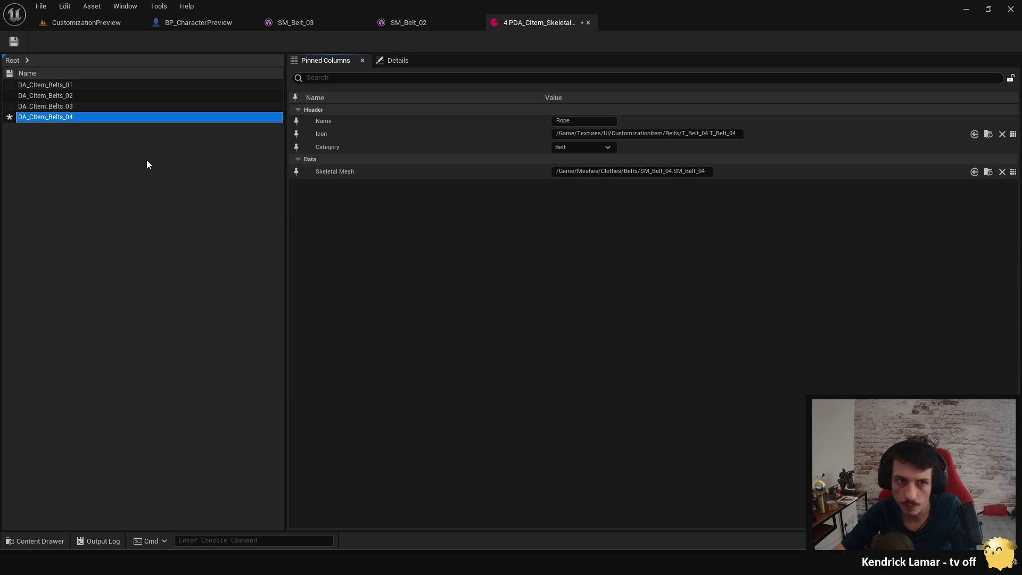
left_click(78, 109)
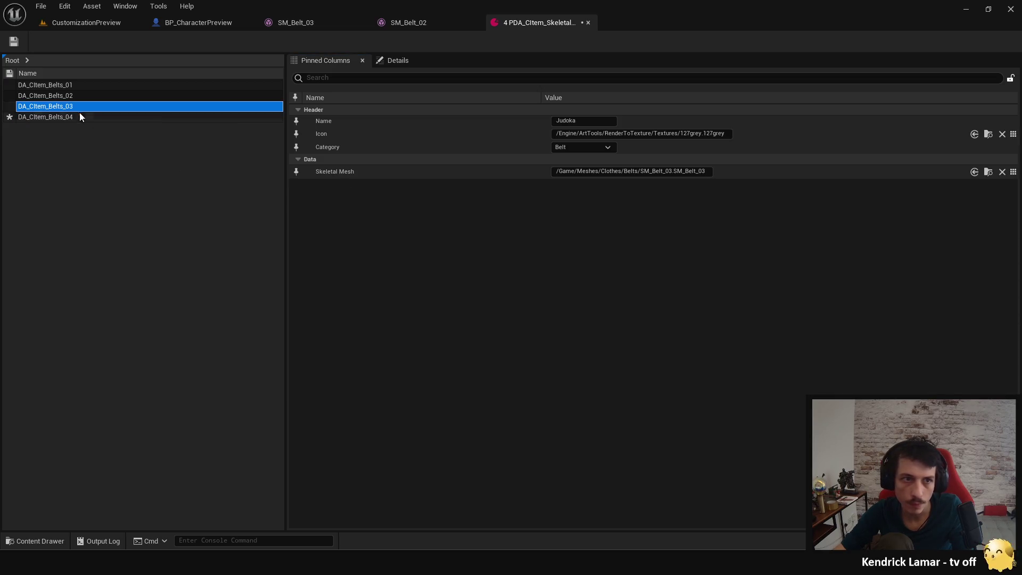
left_click(1014, 134)
left_click(951, 214)
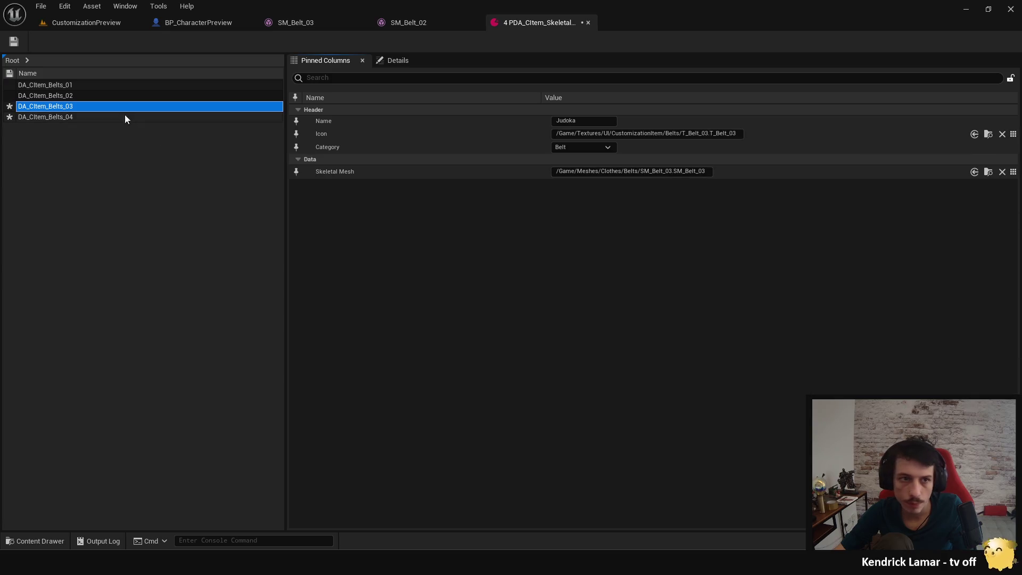
Step: Set the Rich belt's icon to T_Belt_02 and the Basic belt's icon to T_Belt_01
left_click(105, 96)
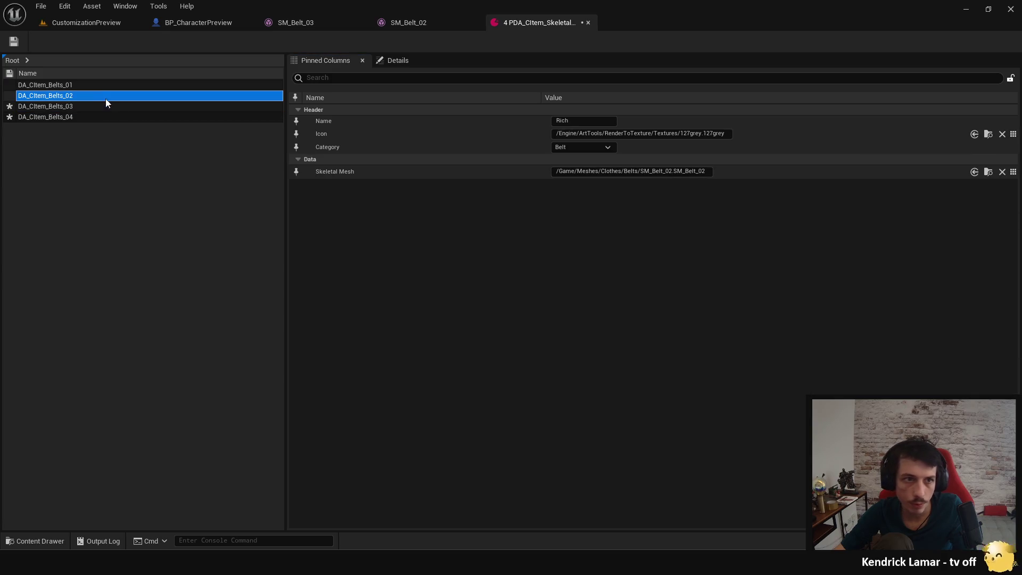
left_click(1013, 134)
type("belt")
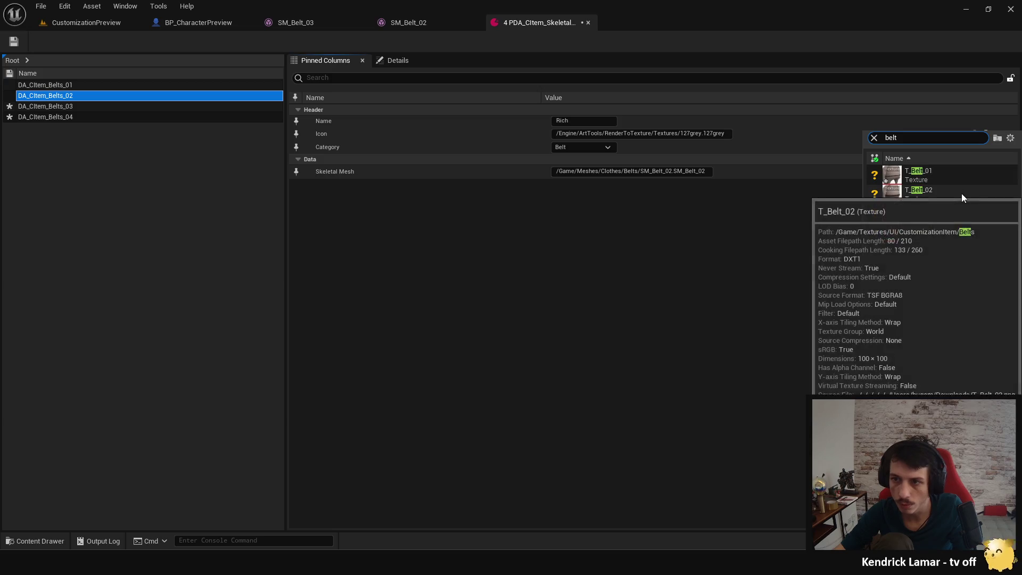
left_click(942, 193)
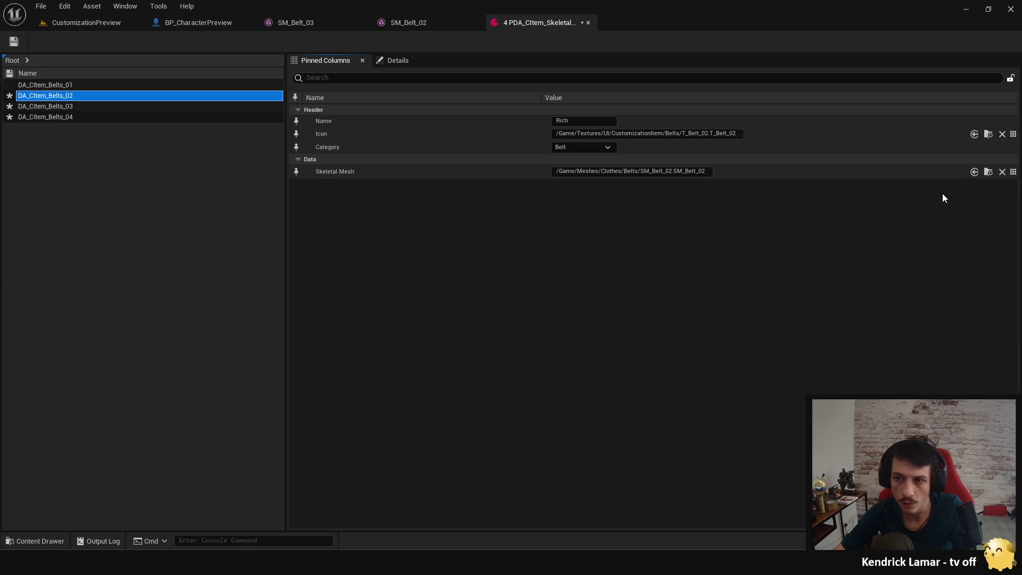
left_click(98, 86)
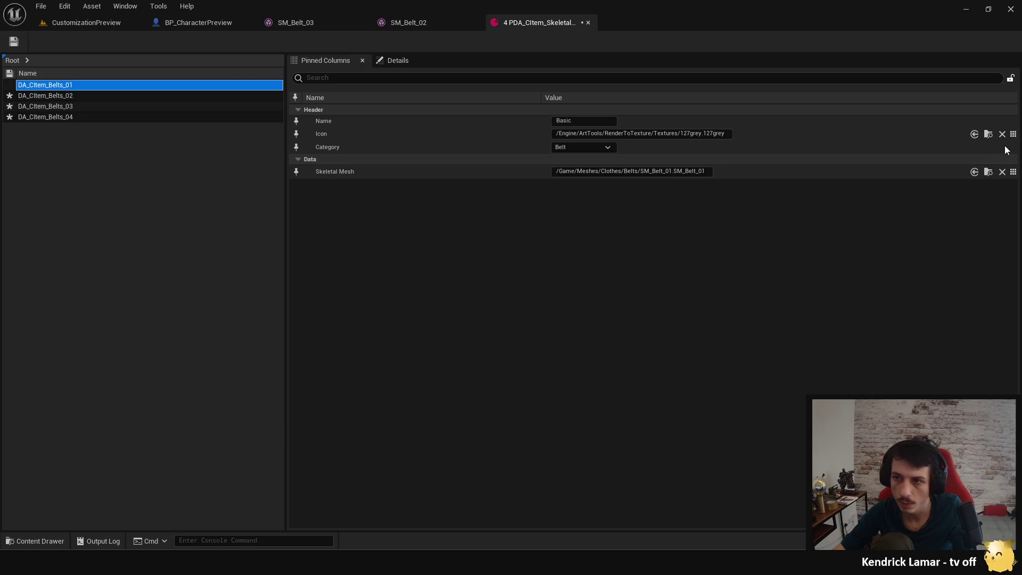
left_click(1013, 134)
type("belt")
left_click(942, 181)
Step: Save the belt data assets, close the Property Matrix, and return to the CustomizationPreview level
left_click(13, 41)
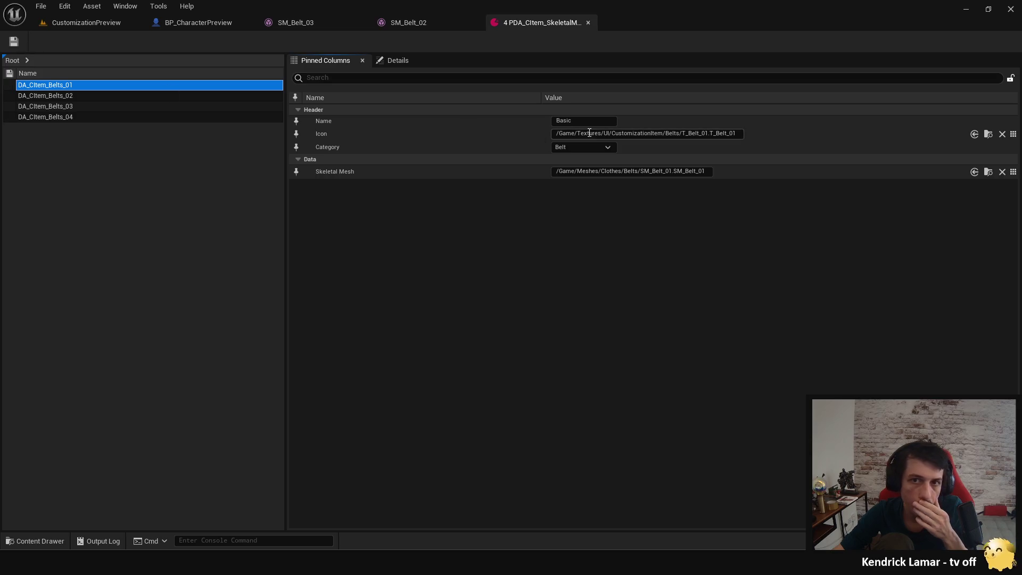
left_click(588, 22)
left_click(80, 22)
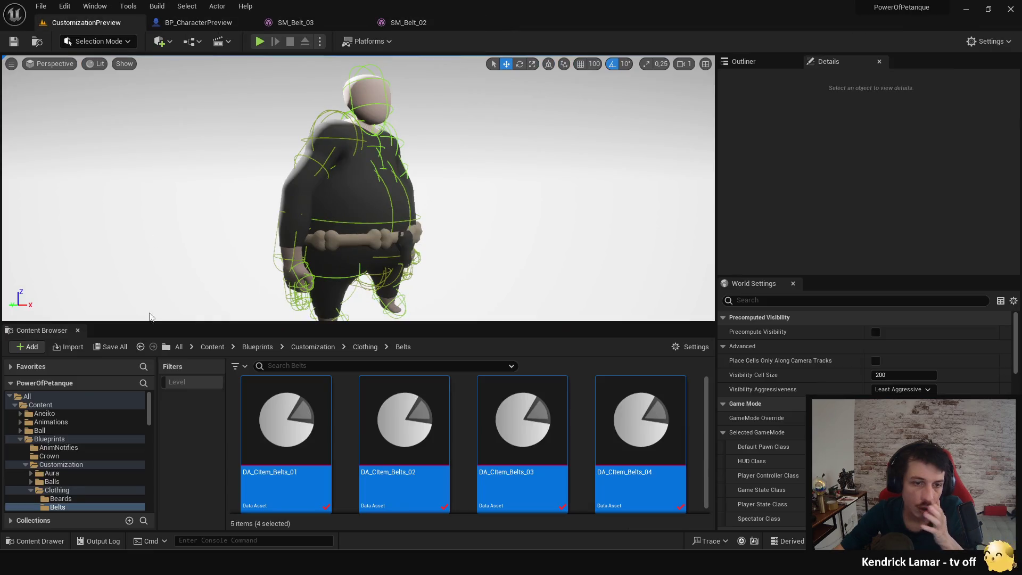
Step: Open the MainMenu level from the Level folder, saving the new belt textures
scroll(68, 471, "down", 5)
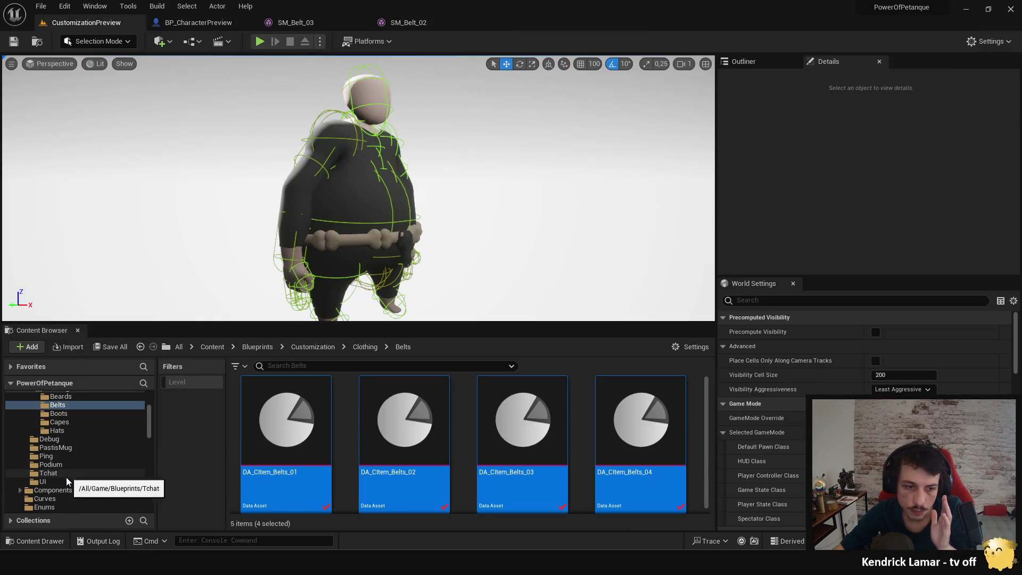
scroll(66, 475, "down", 3)
left_click(59, 472)
scroll(513, 413, "down", 1)
scroll(514, 413, "down", 5)
scroll(596, 426, "down", 1)
scroll(598, 426, "up", 2)
double_click(604, 426)
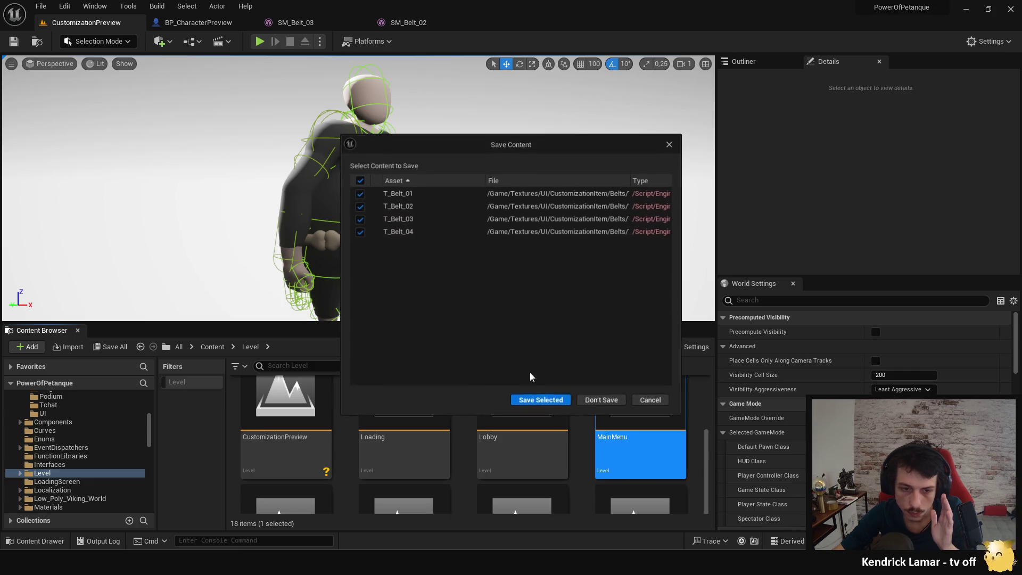
left_click(554, 401)
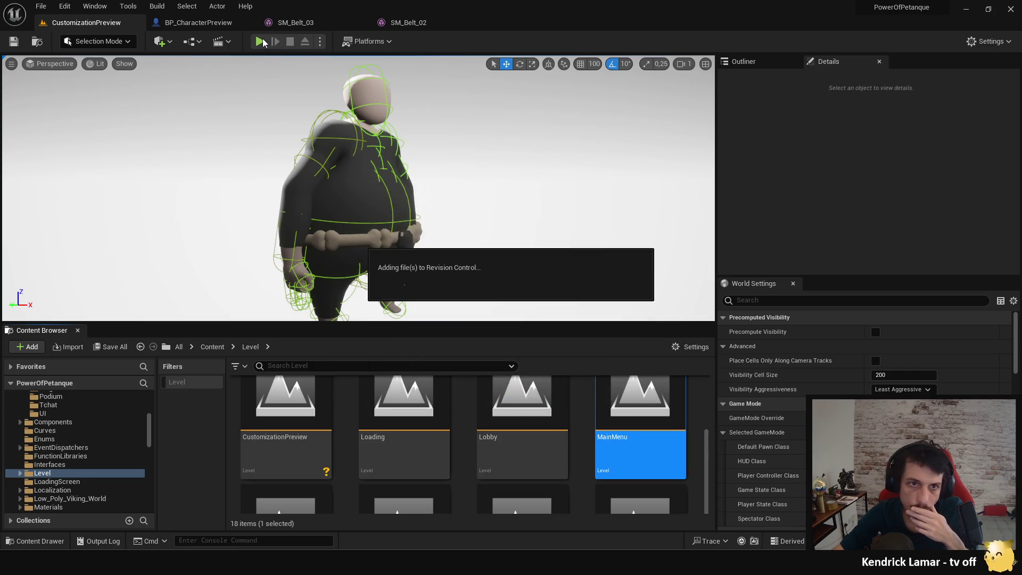
Step: Play MainMenu to check the four belt icons under Customization > Belts, then return to BP_CharacterPreview
left_click(260, 42)
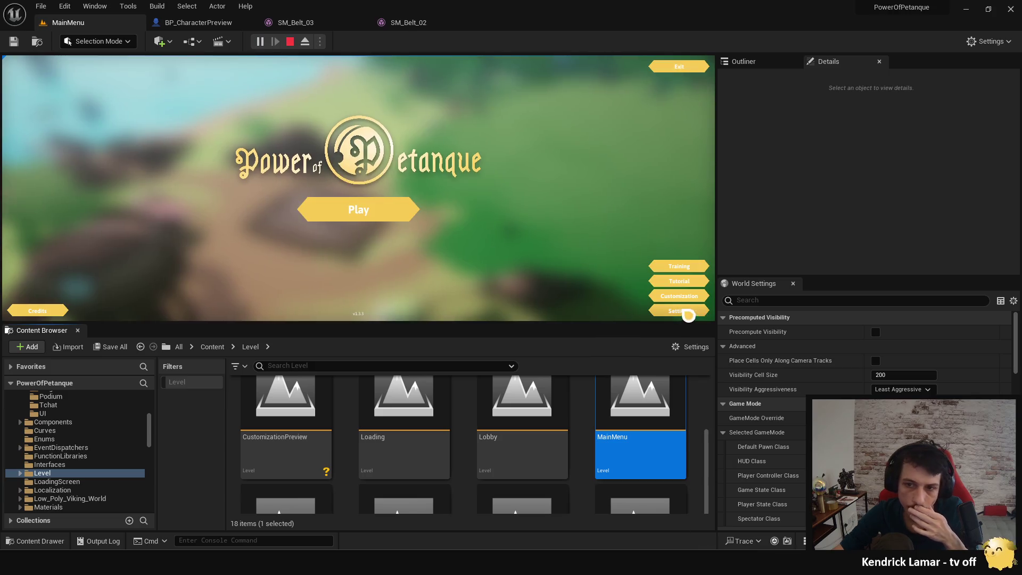
left_click(674, 296)
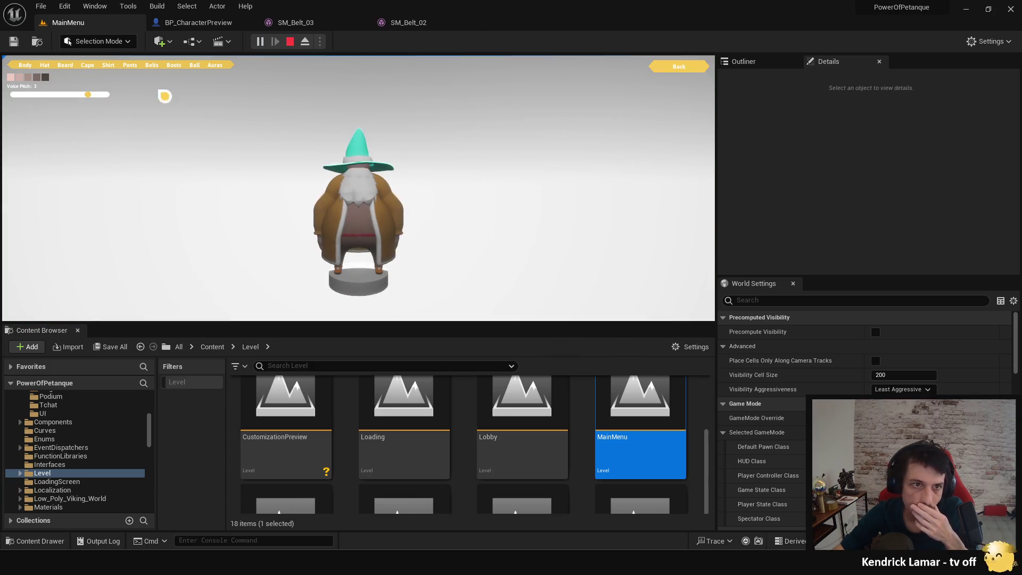
left_click(154, 72)
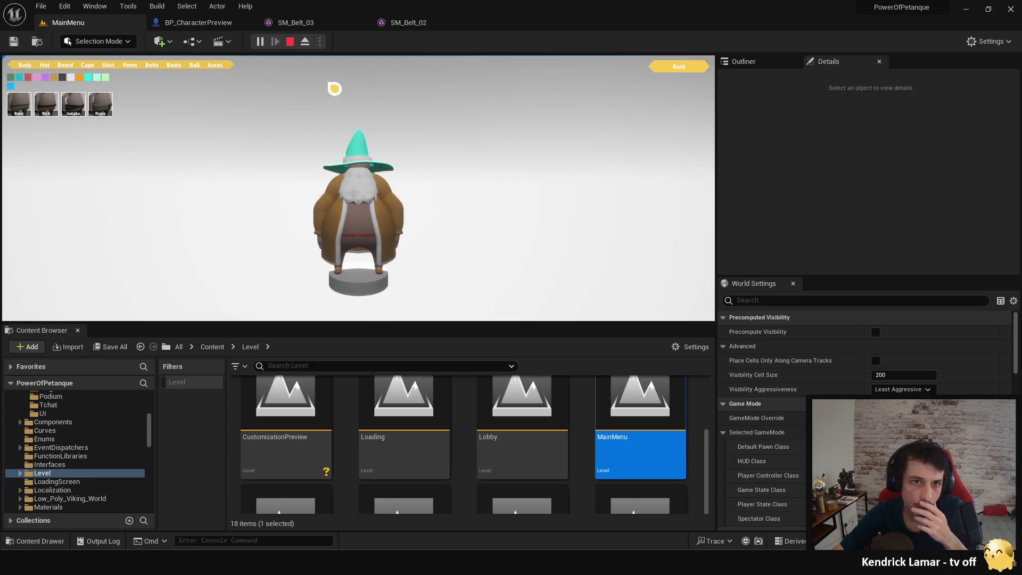
left_click(290, 41)
left_click(210, 24)
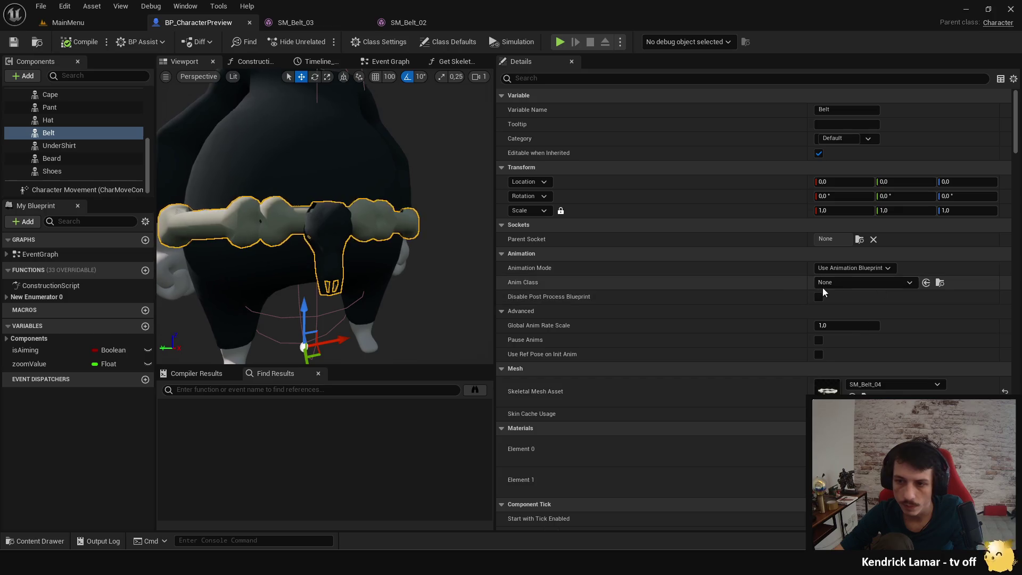
Step: Set Belt's Skeletal Mesh to None, clear Hidden in Game on Pant and UnderShirt, then compile and save
left_click(1005, 391)
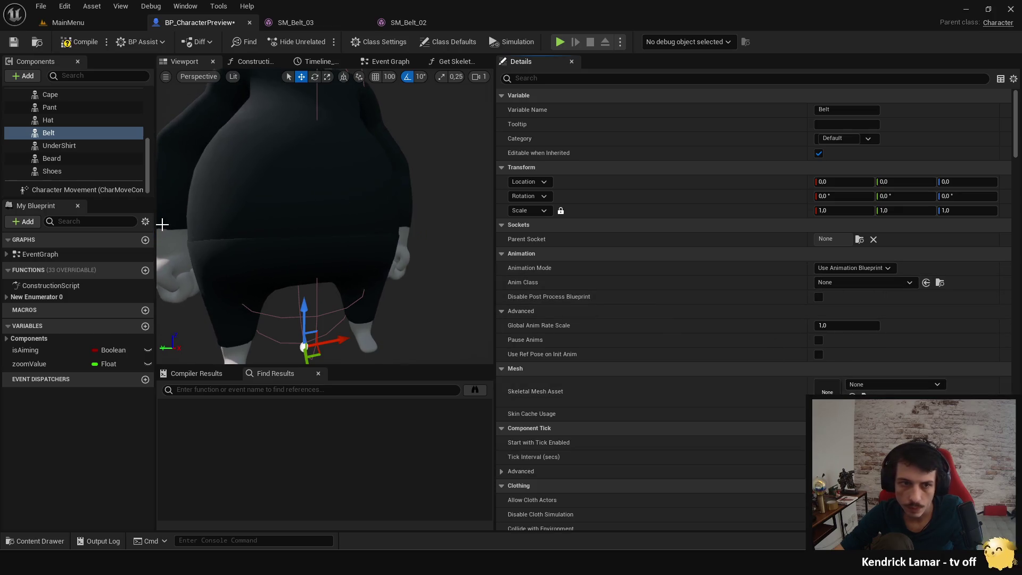
left_click(53, 108)
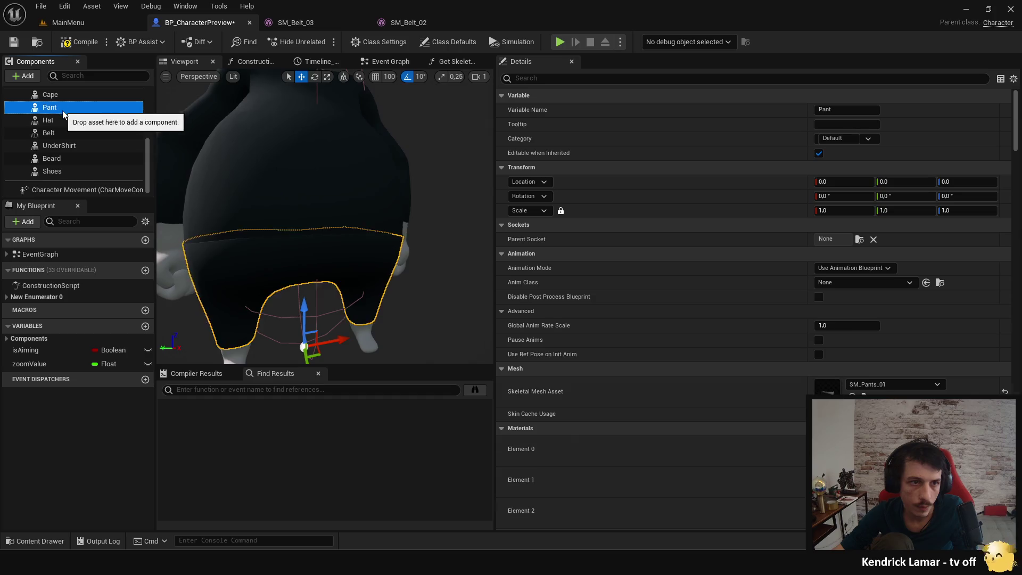
scroll(68, 148, "up", 1)
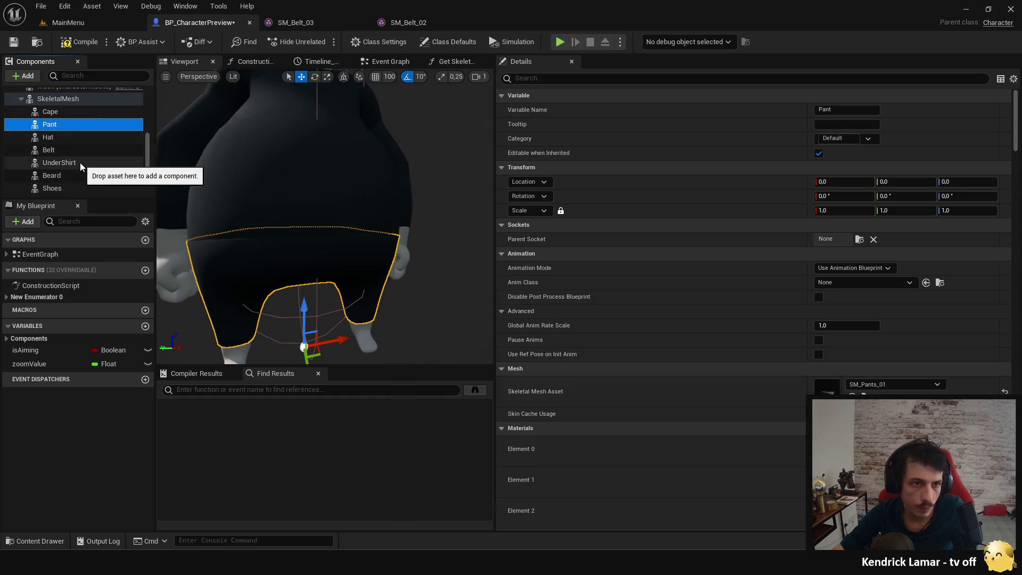
scroll(77, 160, "down", 1)
left_click(75, 145, "ctrl")
left_click(620, 79)
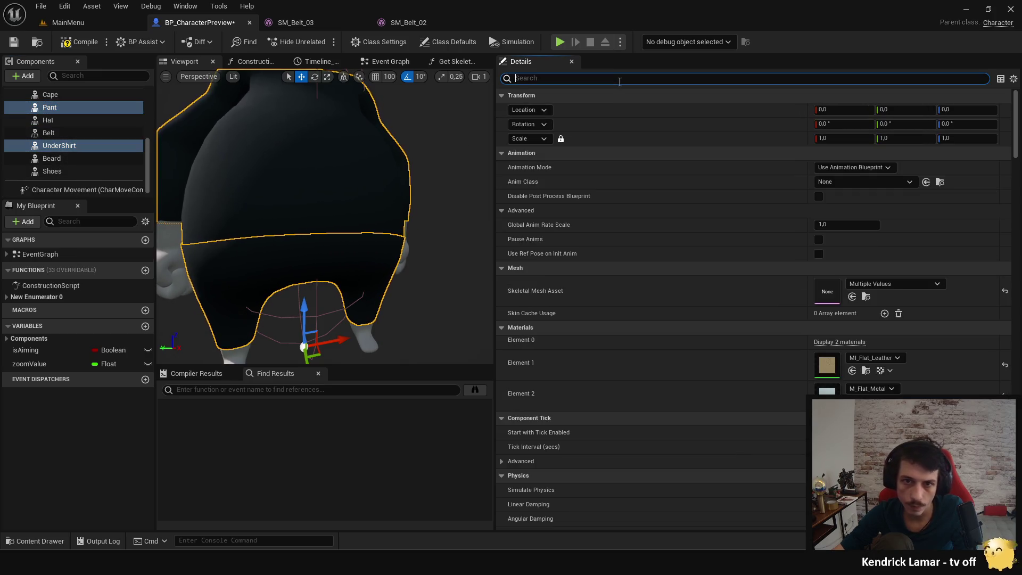
type("hidden")
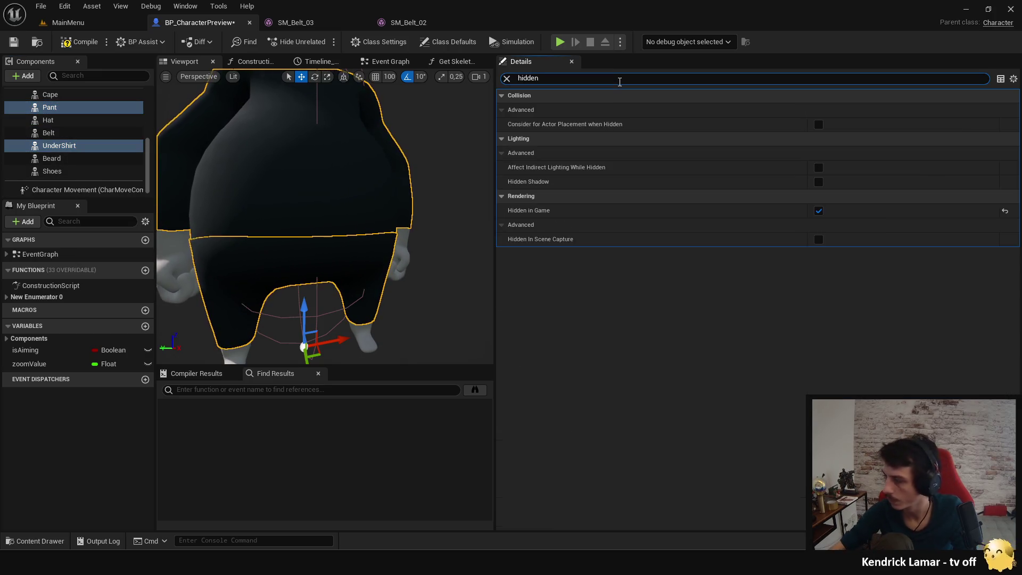
left_click(819, 211)
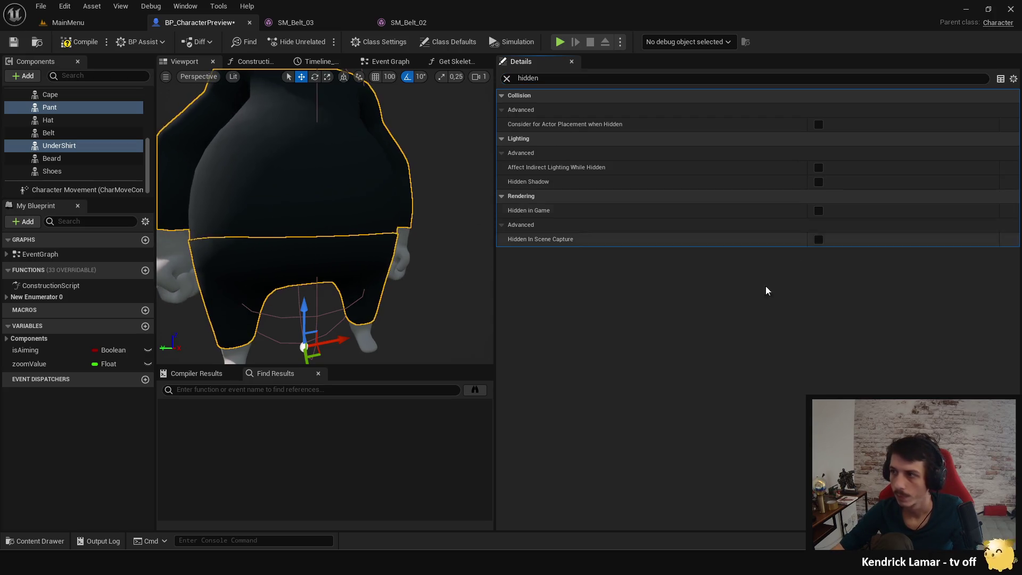
left_click(66, 42)
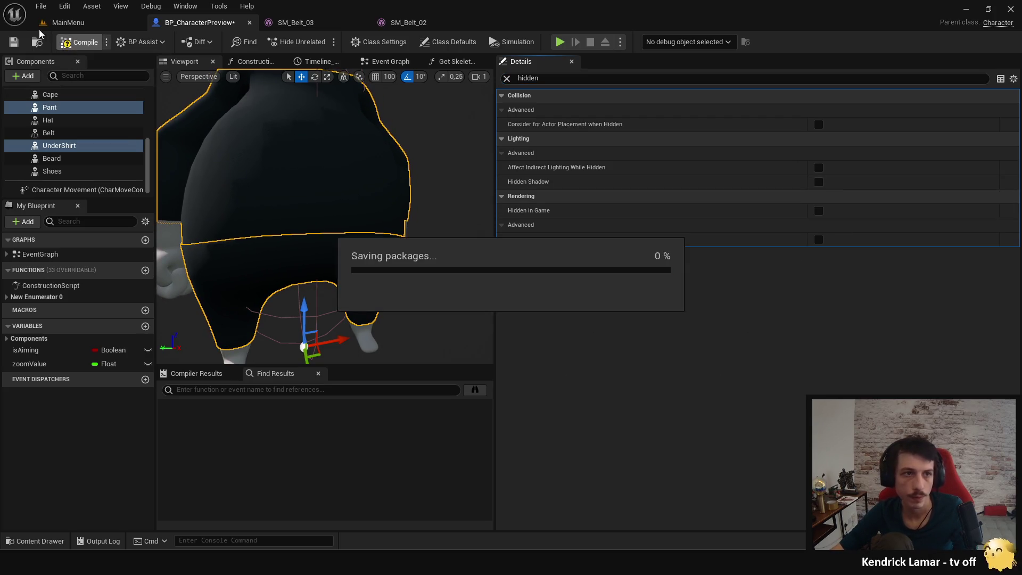
left_click(109, 23)
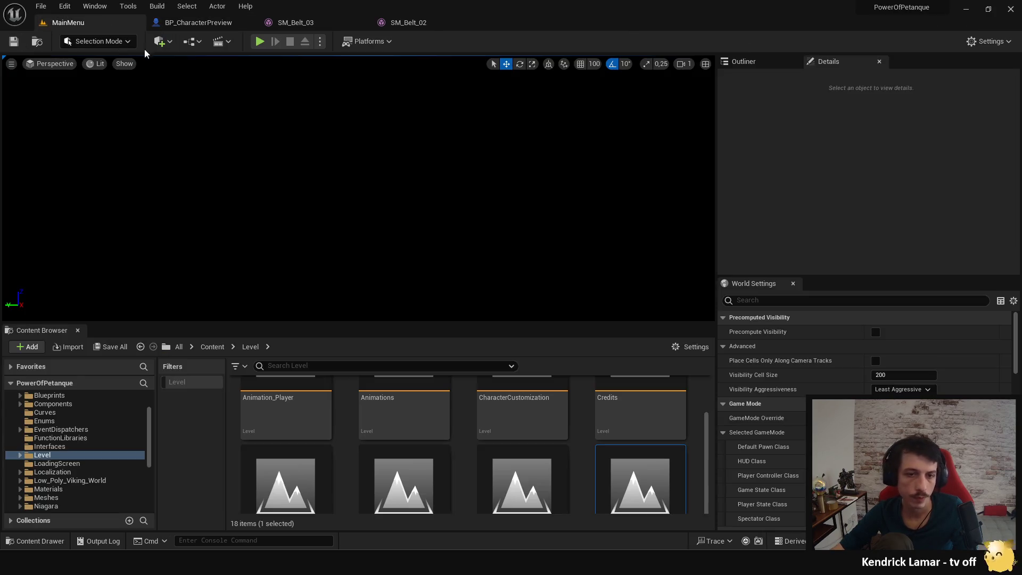
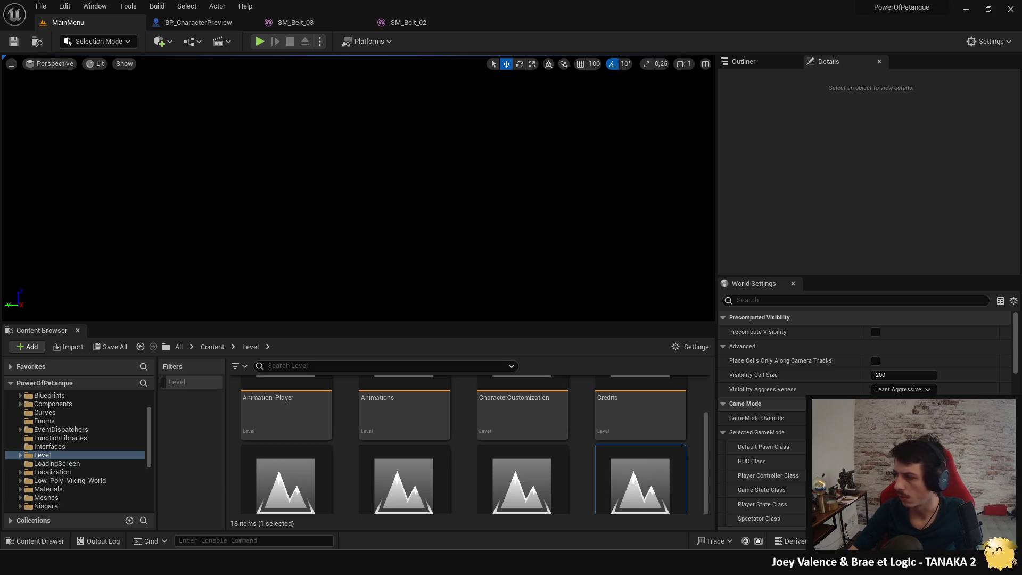
Step: Review the Play options list and browse the Content Browser's levels
left_click(320, 43)
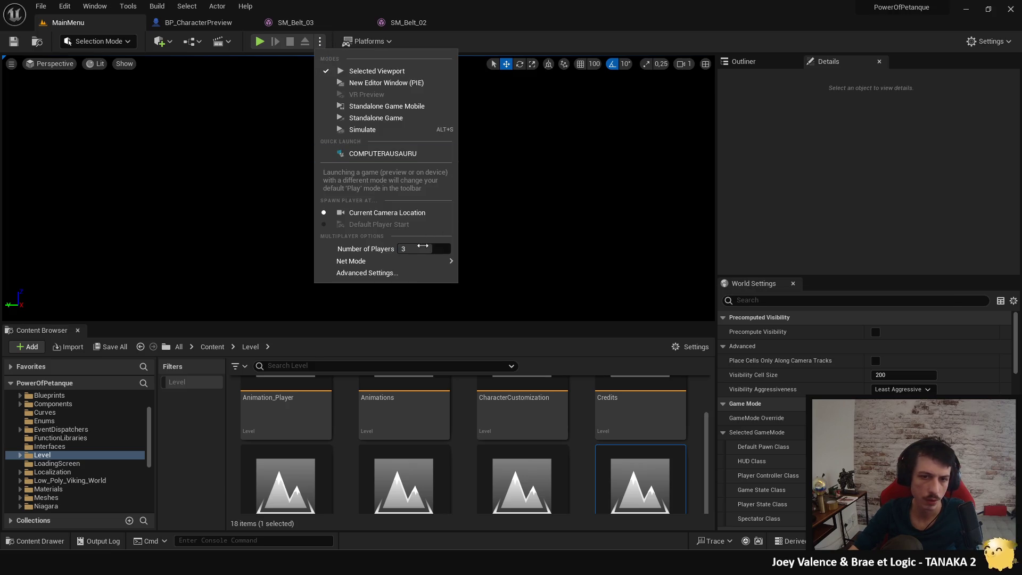
left_click(303, 357)
left_click(305, 364)
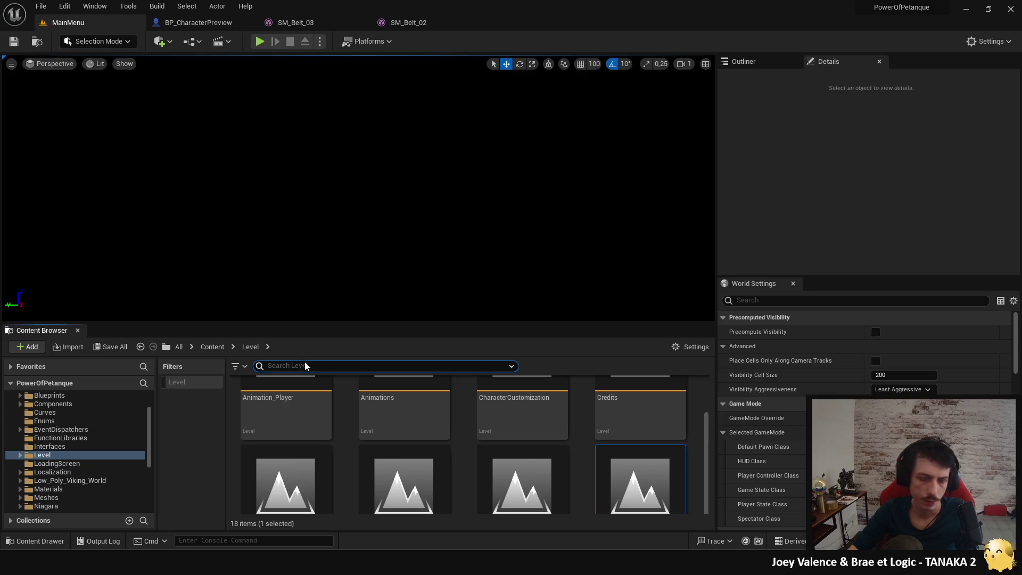
scroll(482, 429, "up", 1)
scroll(532, 426, "down", 1)
scroll(558, 421, "up", 1)
scroll(571, 408, "down", 2)
scroll(572, 408, "down", 1)
Step: Open the Lobby level, start Play in editor, and enlarge the game view
double_click(522, 451)
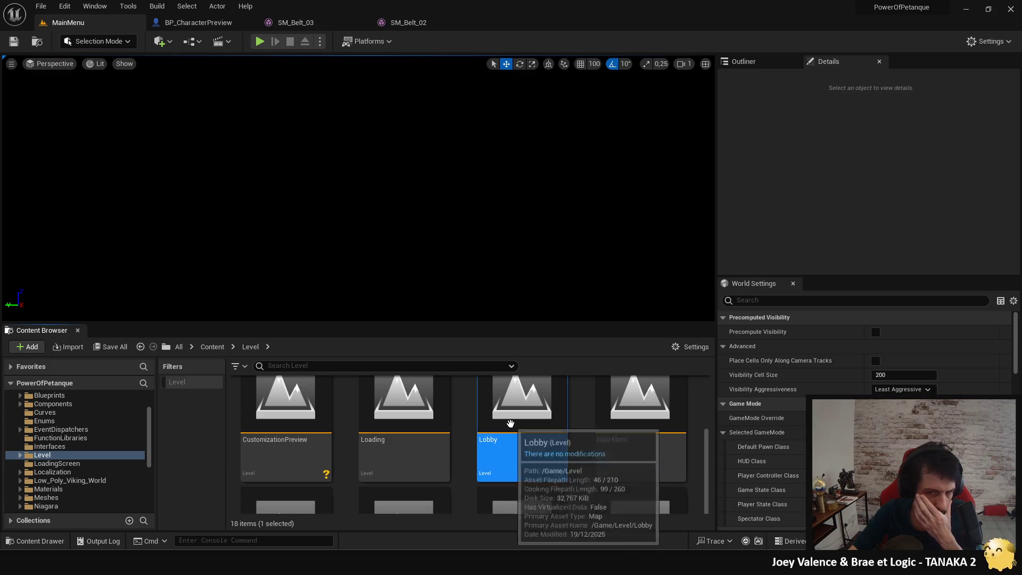
left_click(260, 42)
left_click_drag(408, 322, 400, 424)
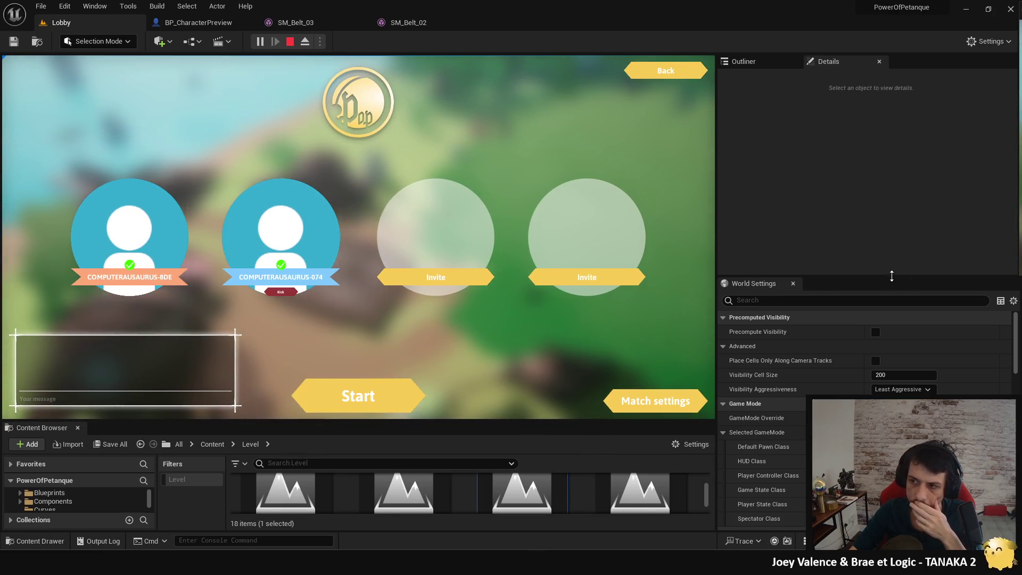
Step: Visit Match settings, go back to the team lobby, and start the match
left_click(655, 401)
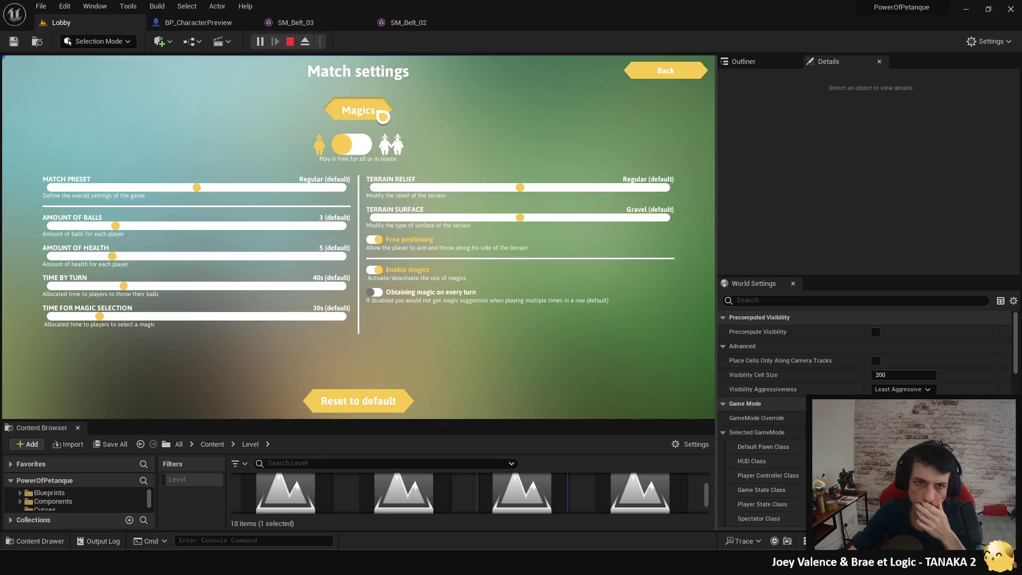
left_click(666, 70)
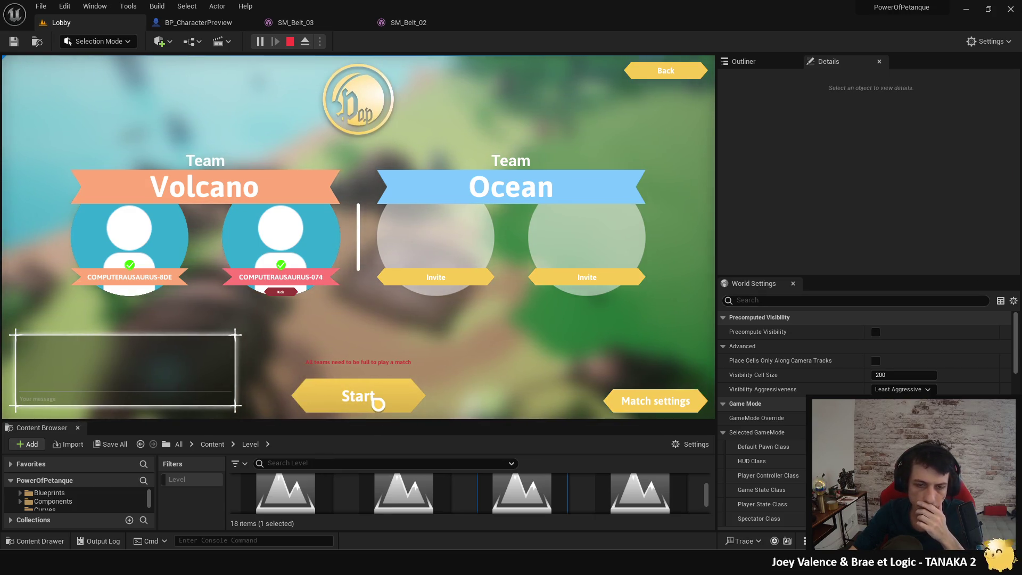
left_click(378, 402)
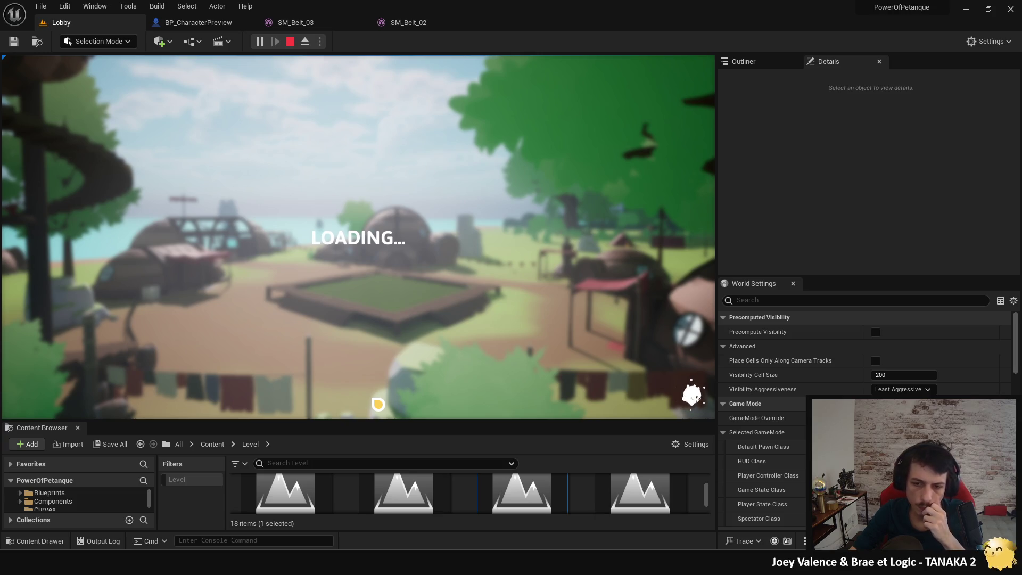
Step: After the reload, free the mouse with Shift+F1, revisit Match settings, and start the match again
key("shift+F1")
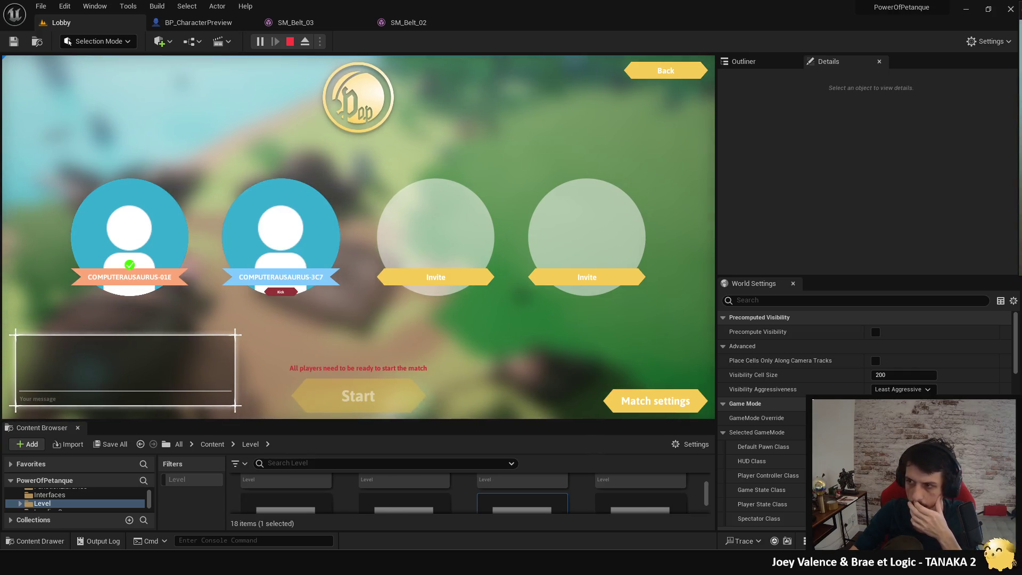
left_click(652, 400)
left_click(665, 71)
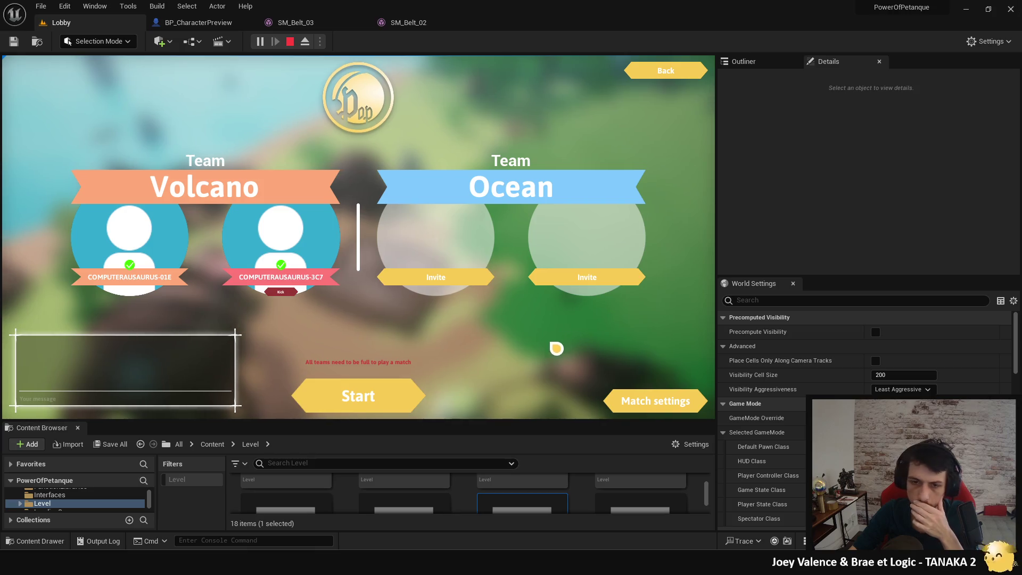
left_click(415, 395)
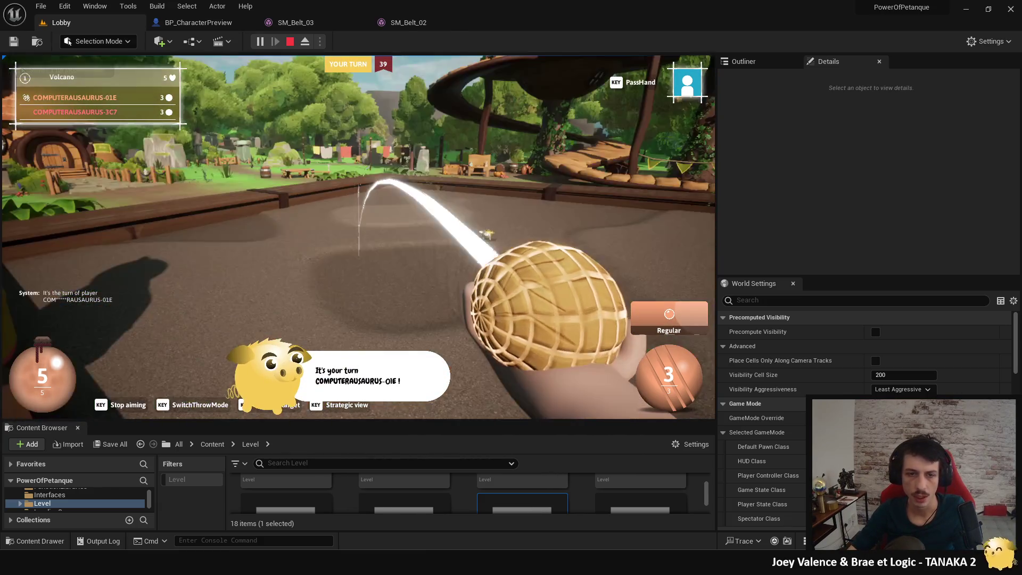
Step: Throw a ball toward the jack and confirm the Rebirth power-up
left_click(358, 237)
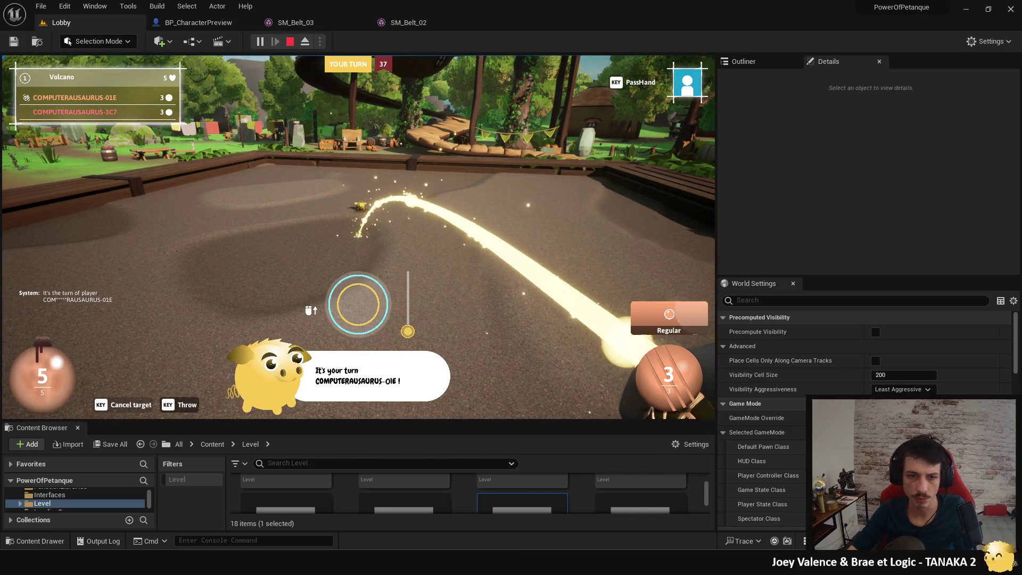
left_click_drag(358, 304, 358, 304)
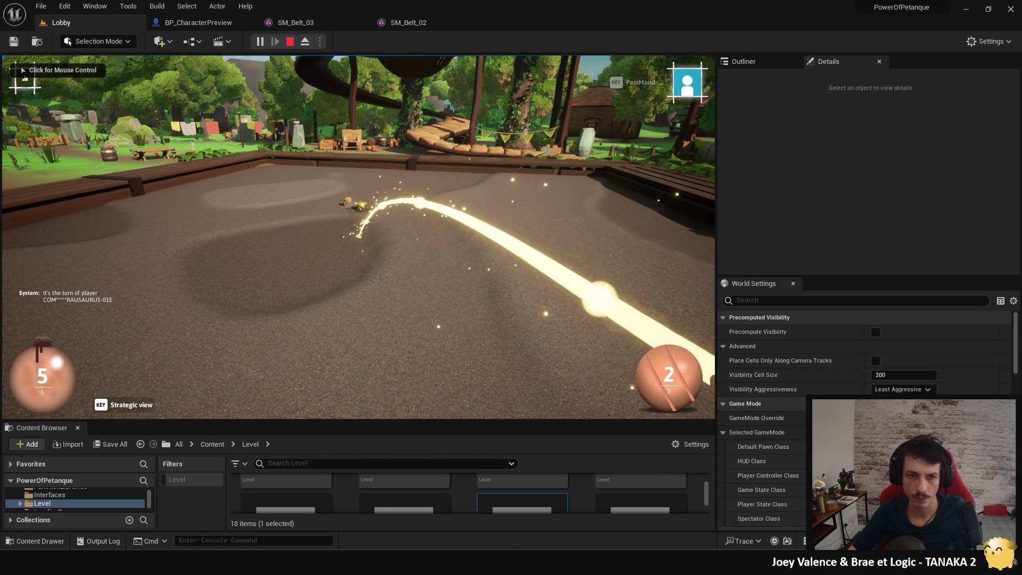
key("super")
key("super")
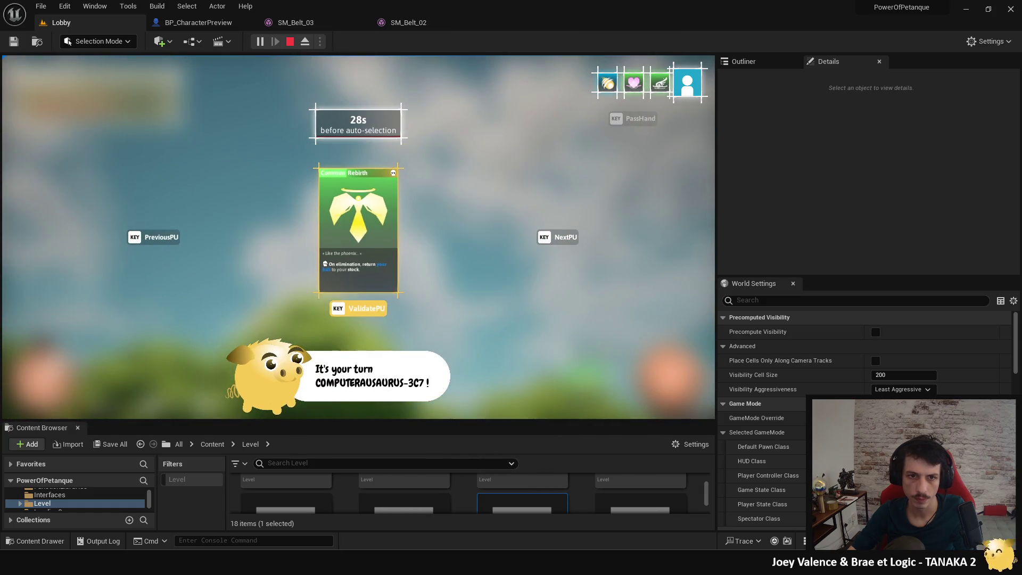
key("Return")
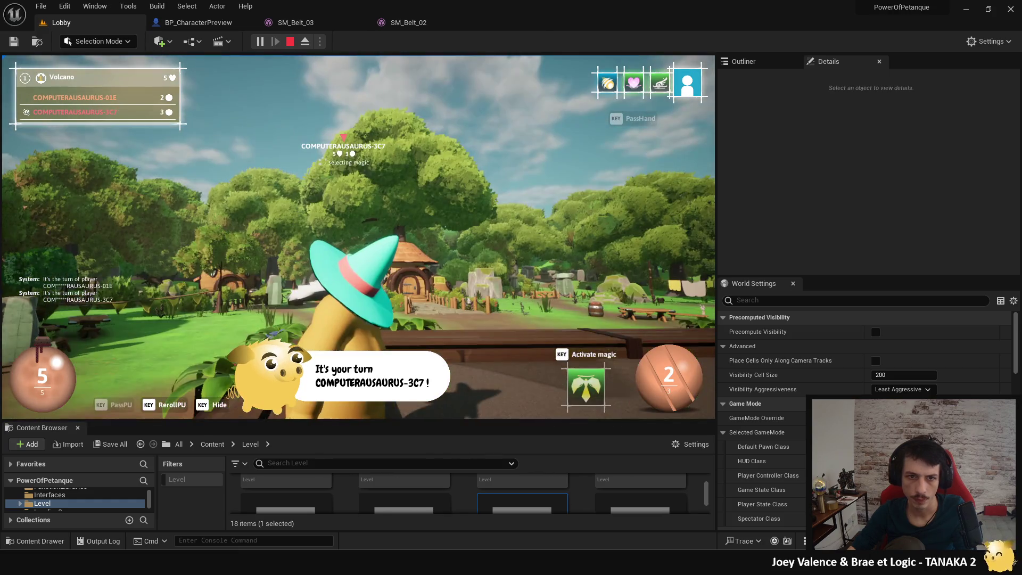
Step: Free the mouse from the game view and stop the playtest with Escape
key("super")
key("super")
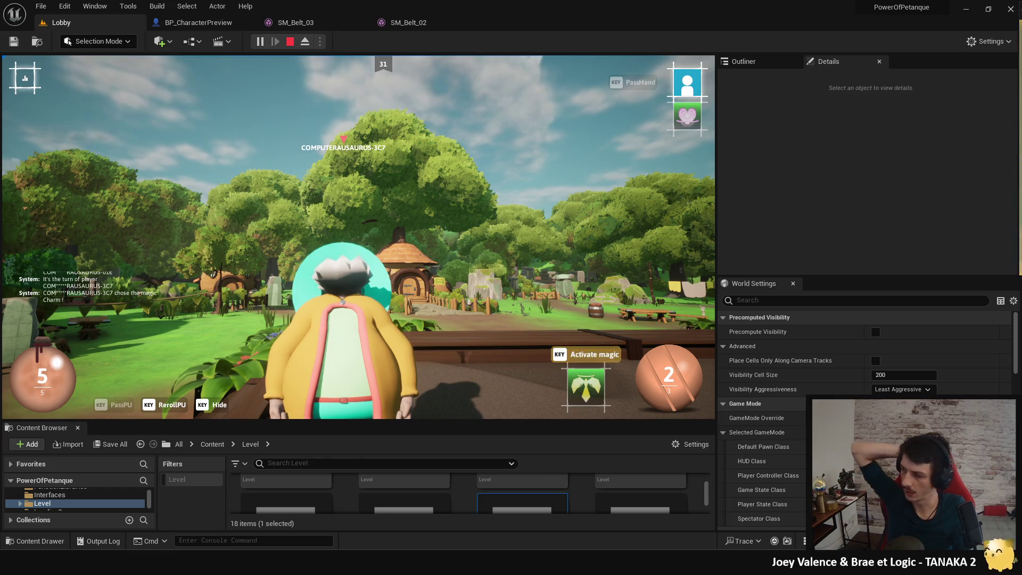
key("super")
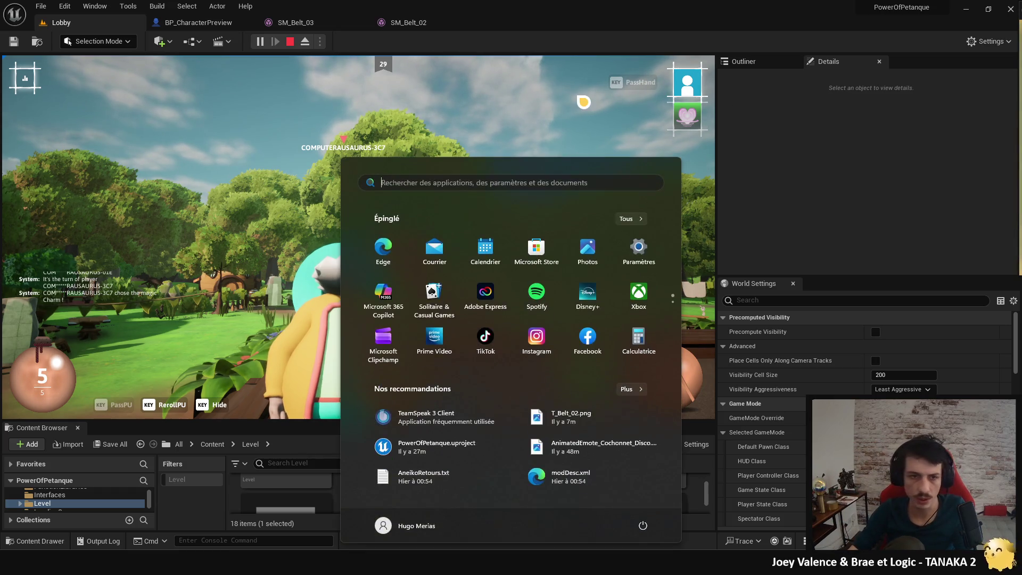
left_click(393, 133)
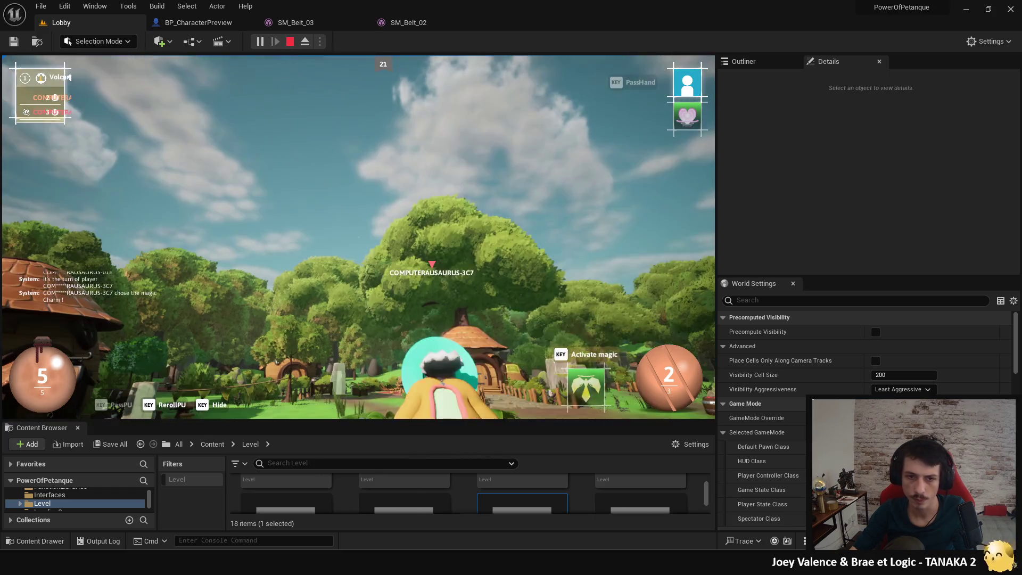
key("super")
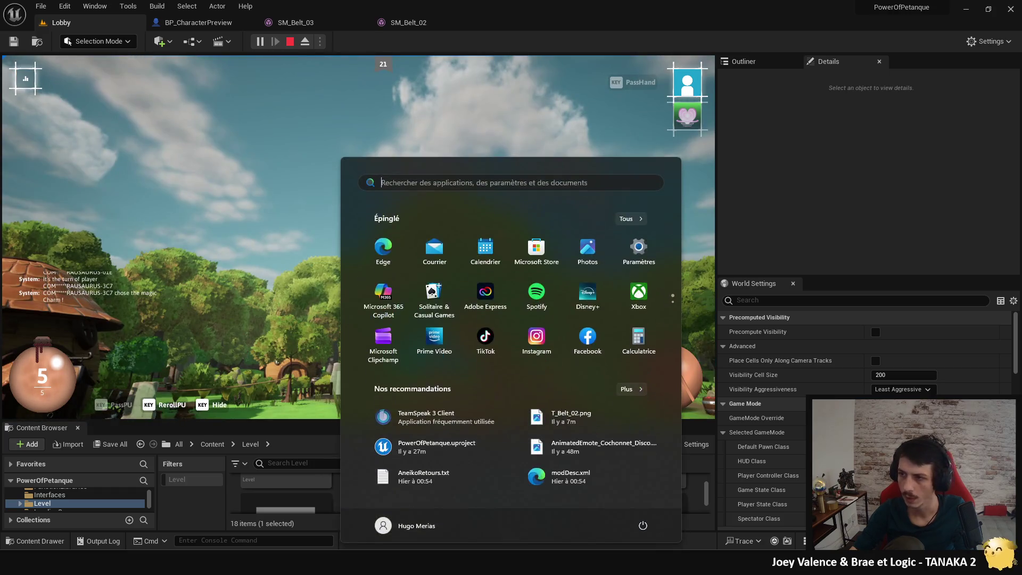
key("Escape")
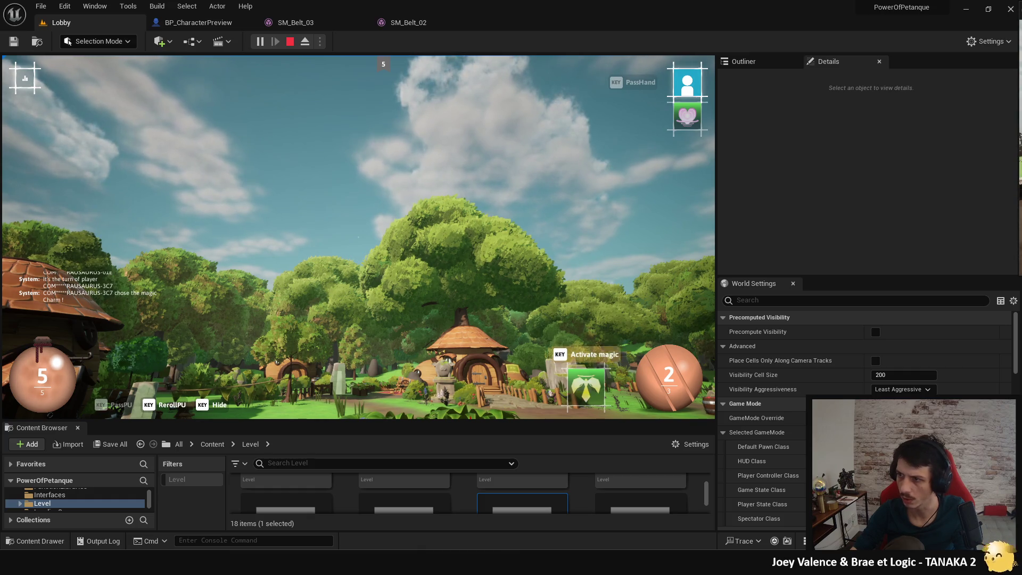
key("Escape")
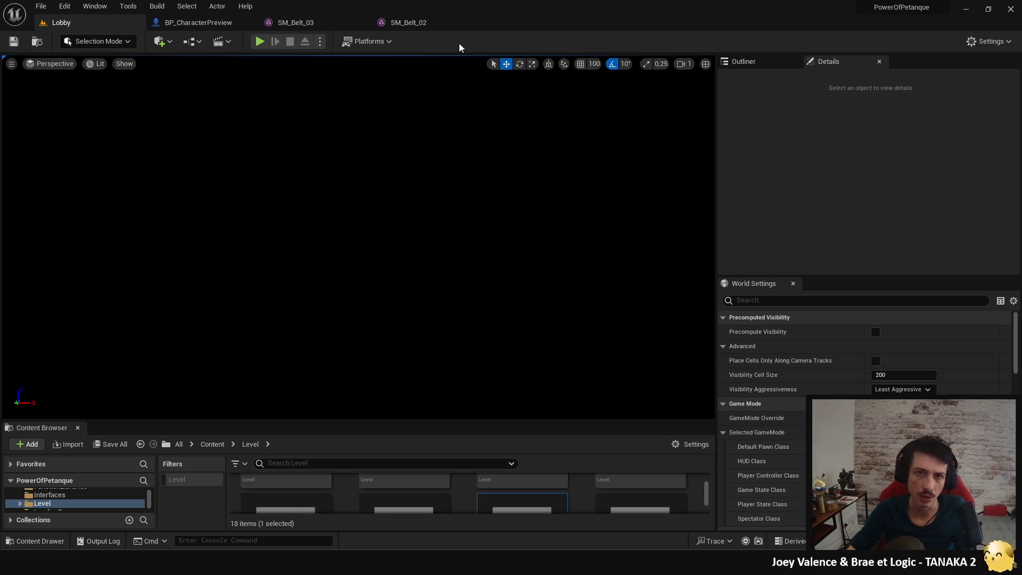
Step: Close the SM_Belt_02 and SM_Belt_03 asset editors and enlarge the Content Browser
left_click(476, 22)
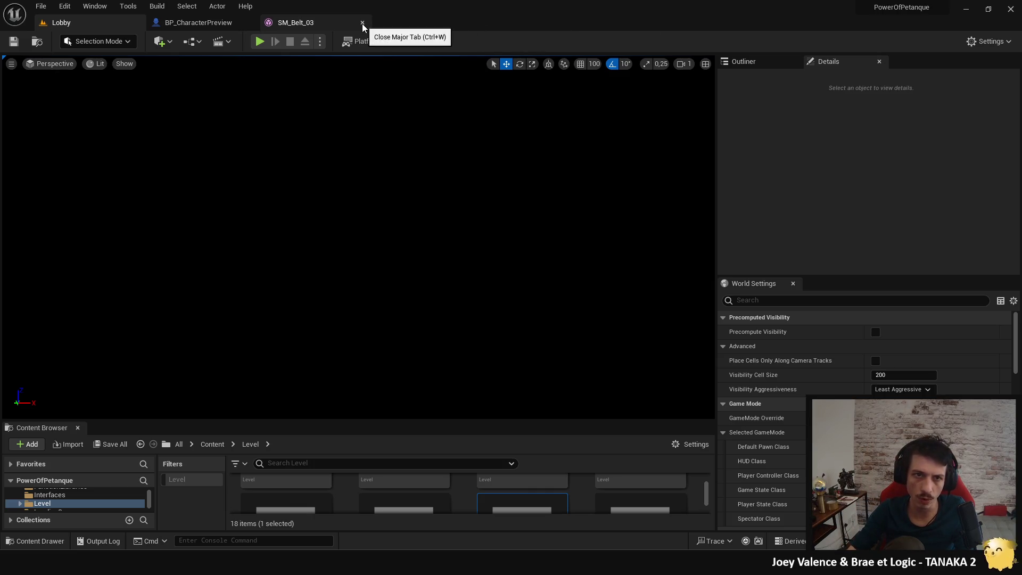
left_click(363, 23)
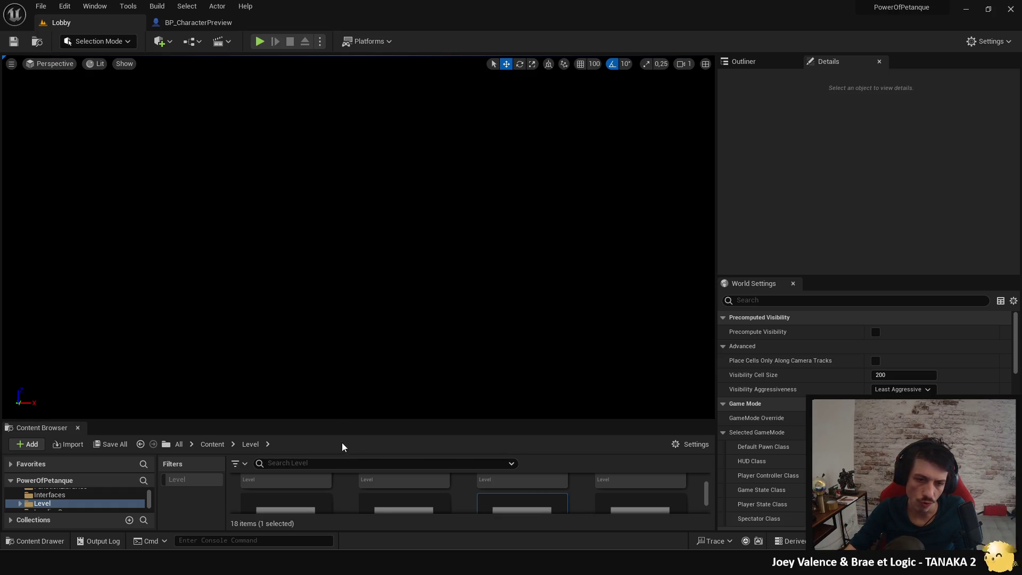
left_click_drag(343, 419, 367, 353)
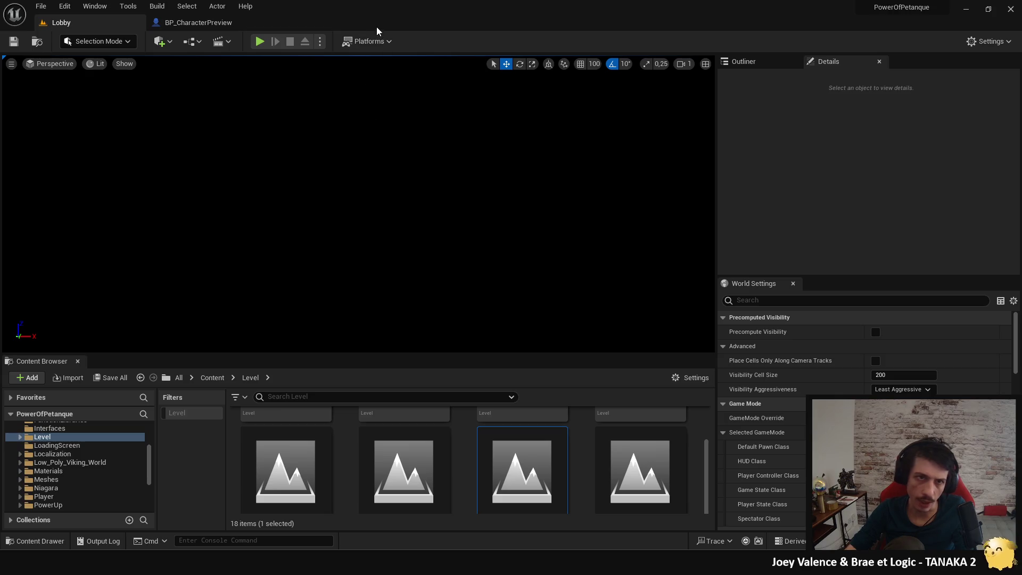
Step: Open the BP_Player blueprint through a quick asset search for 'bp_pl'
key("ctrl+p")
type("bp")
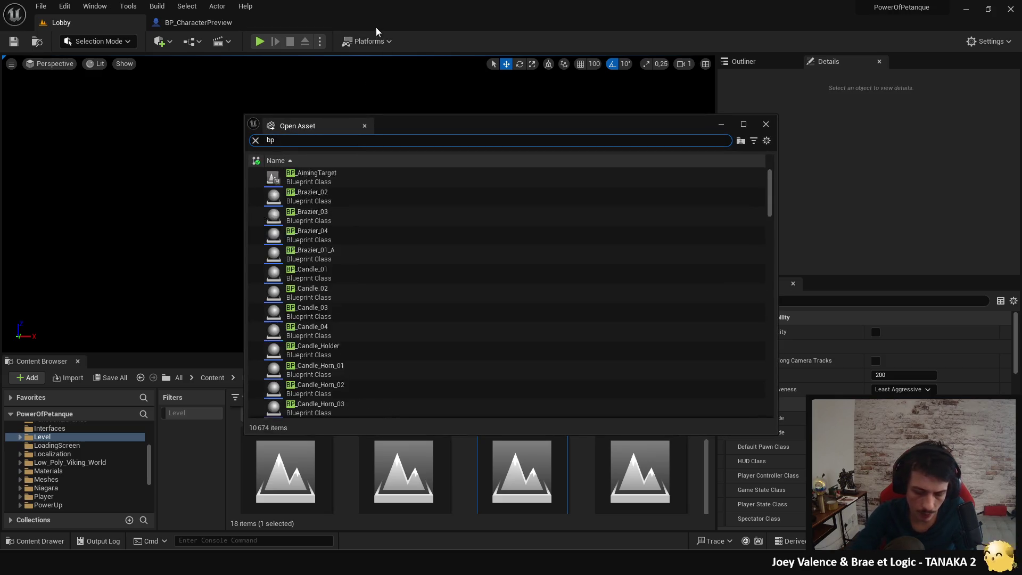
type("_pl")
left_click(340, 200)
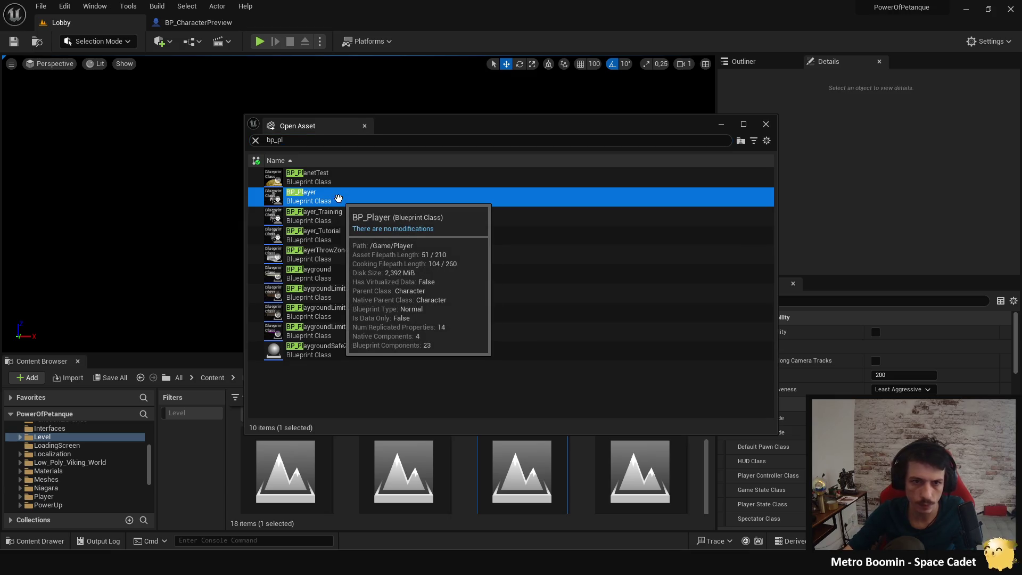
double_click(340, 200)
Step: Open PC_Game through a quick search for 'pc_gam' and place its tab before BP_Player
key("ctrl+p")
type("pc_gam")
left_click(333, 174)
double_click(334, 174)
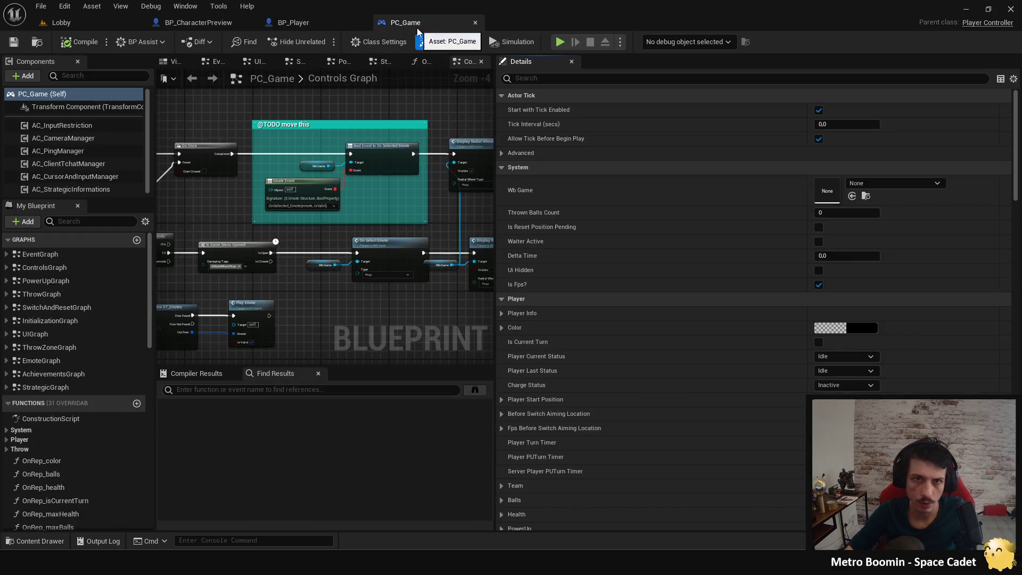
left_click_drag(405, 24, 303, 22)
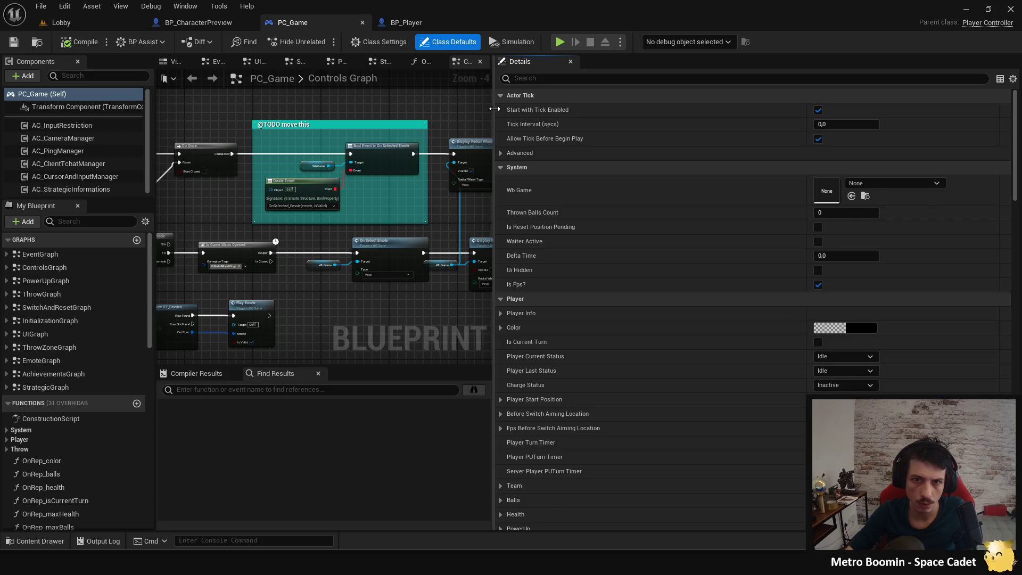
Step: Widen BP_Player's graph, check and close BP_CharacterPreview, and return to BP_Player
left_click(405, 23)
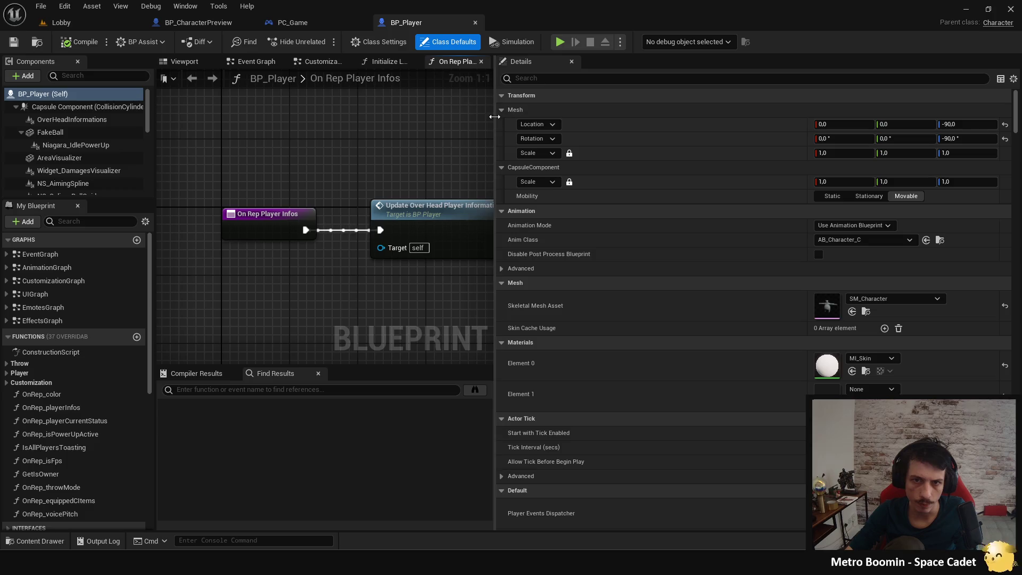
left_click_drag(495, 118, 818, 155)
left_click(234, 21)
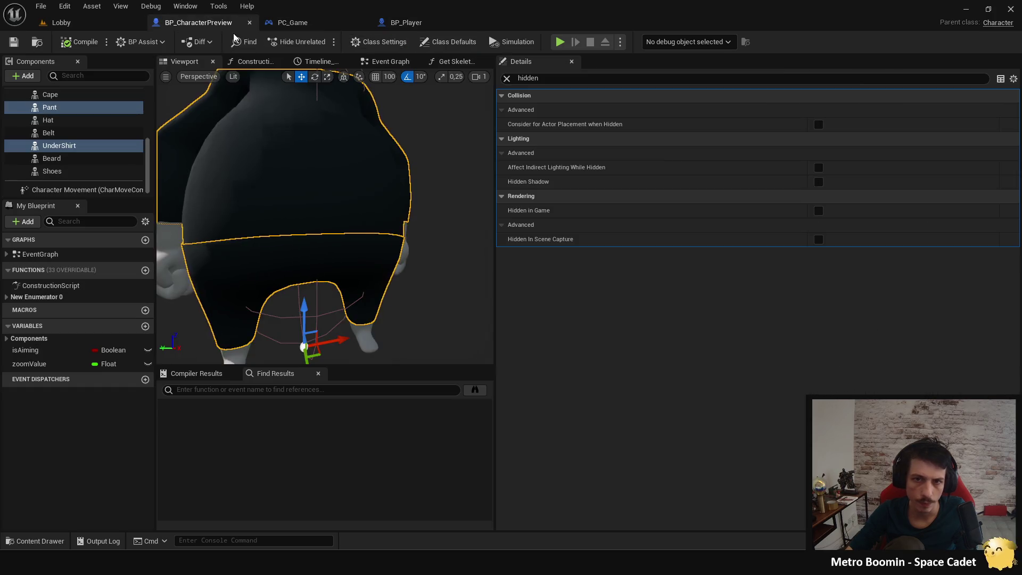
left_click(507, 79)
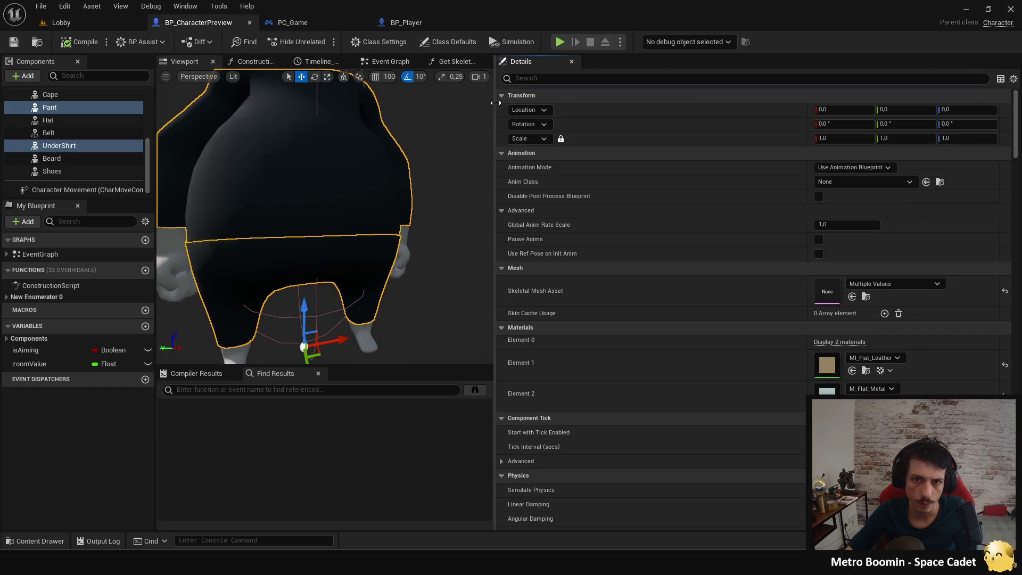
left_click_drag(495, 102, 750, 101)
left_click(249, 22)
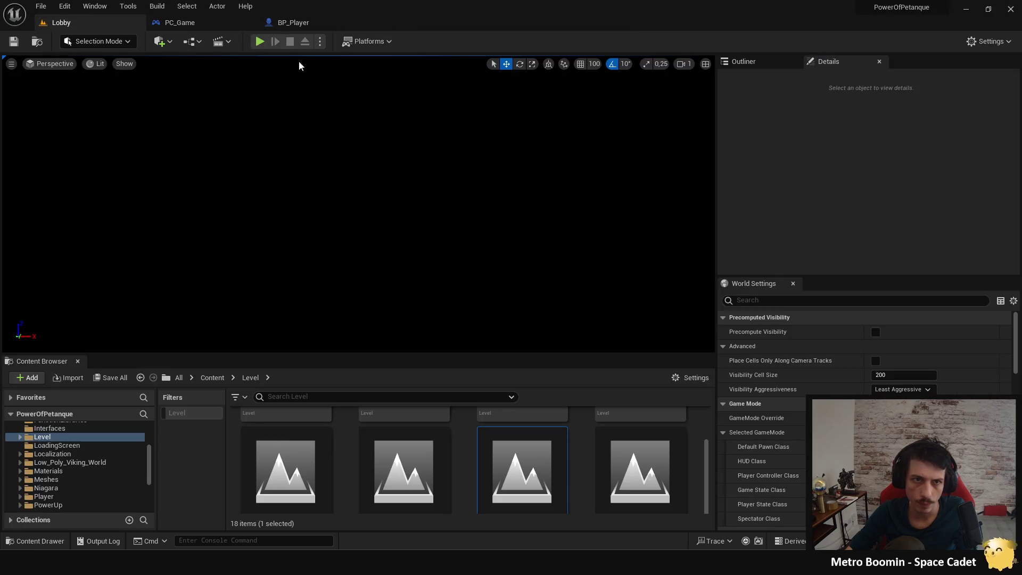
left_click(346, 26)
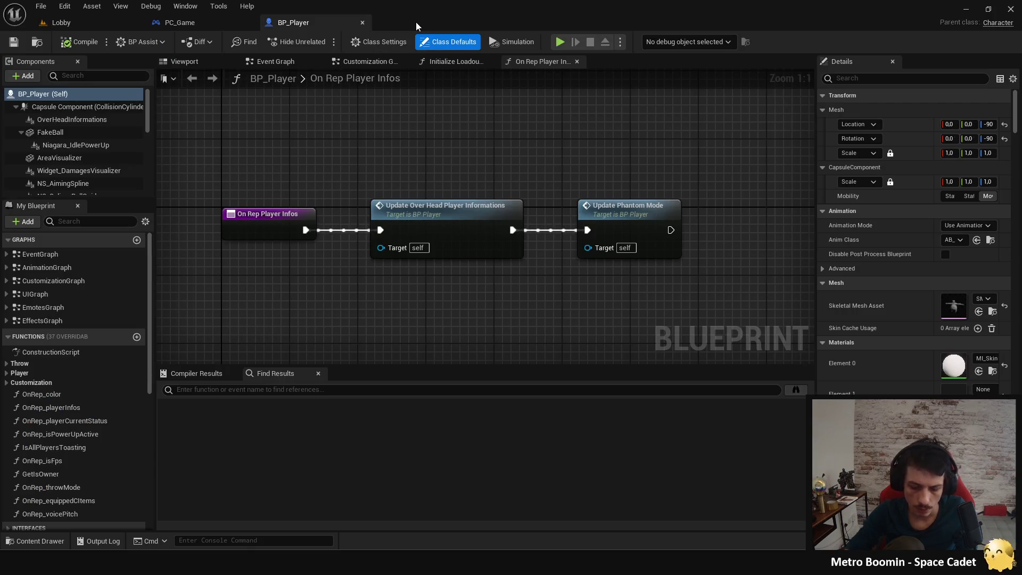
Step: Open AC_CrownManager and BP_Crown through quick asset searches for 'crown'
key("ctrl+p")
type("crown")
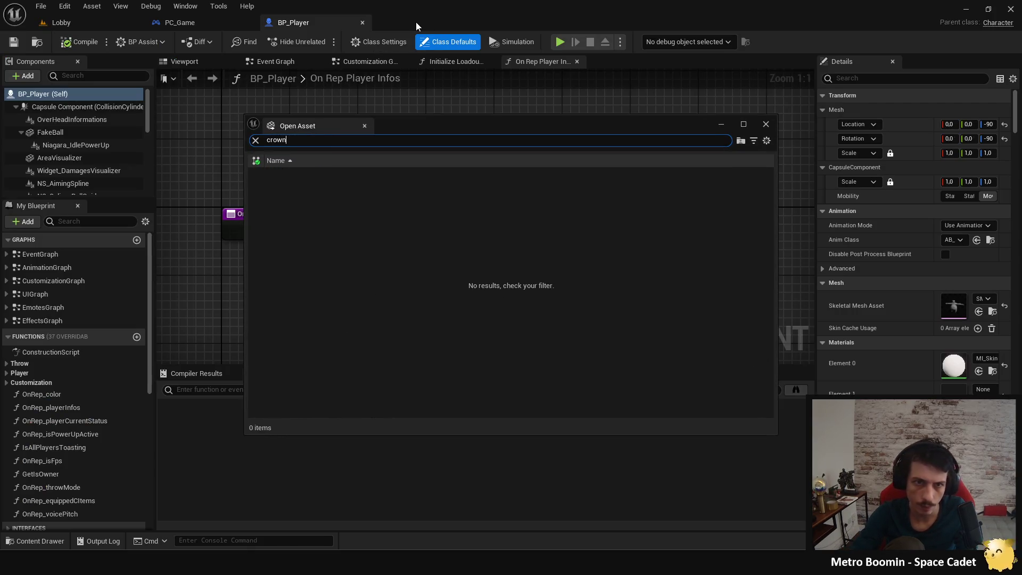
double_click(323, 197)
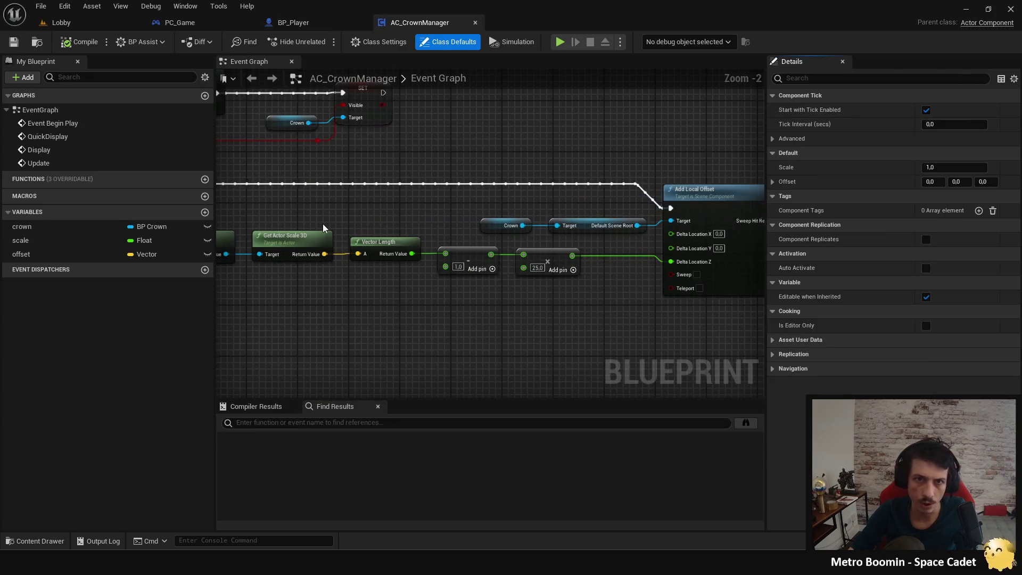
key("ctrl+p")
type("crown")
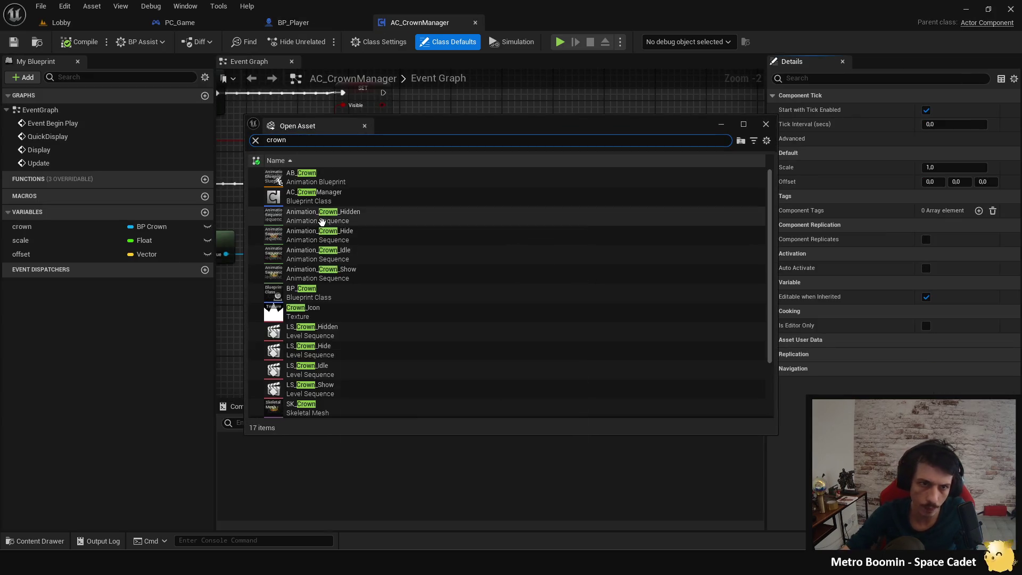
scroll(446, 259, "down", 3)
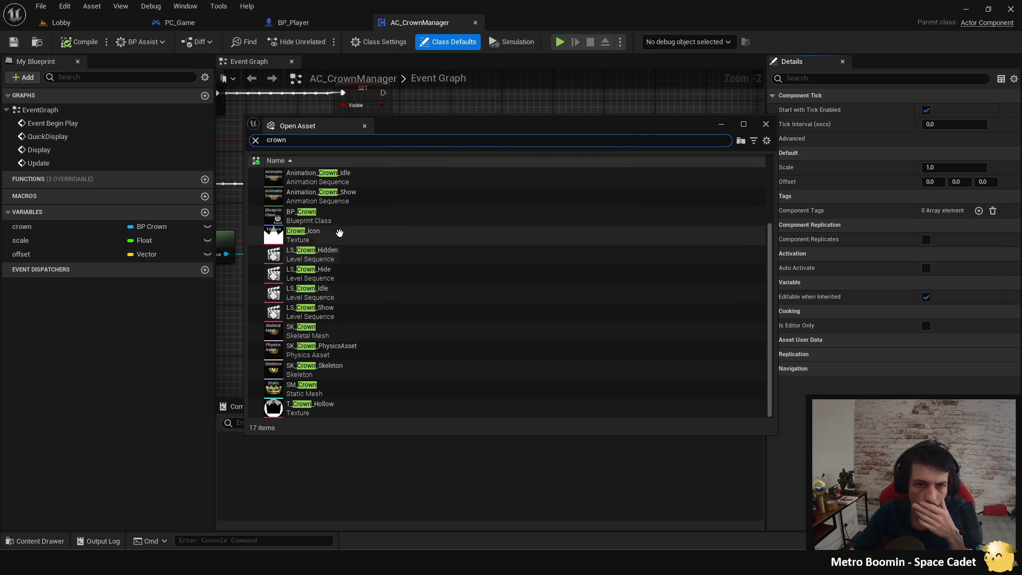
left_click(339, 213)
double_click(339, 213)
Step: Select BP_Crown's SkeletalMesh in the viewport, frame it, and filter its Details for visibility
scroll(408, 221, "down", 8)
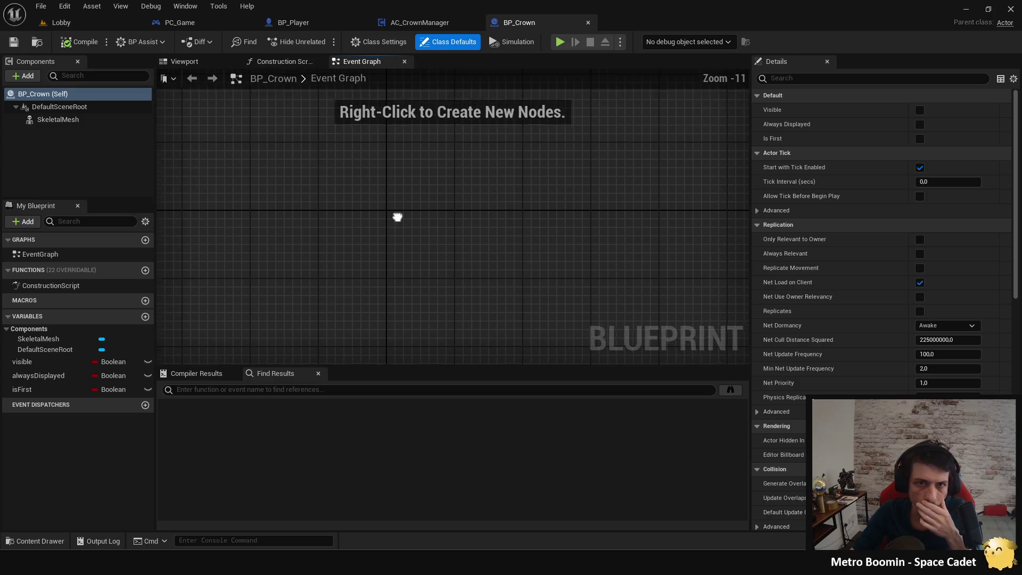
left_click(207, 62)
left_click(69, 120)
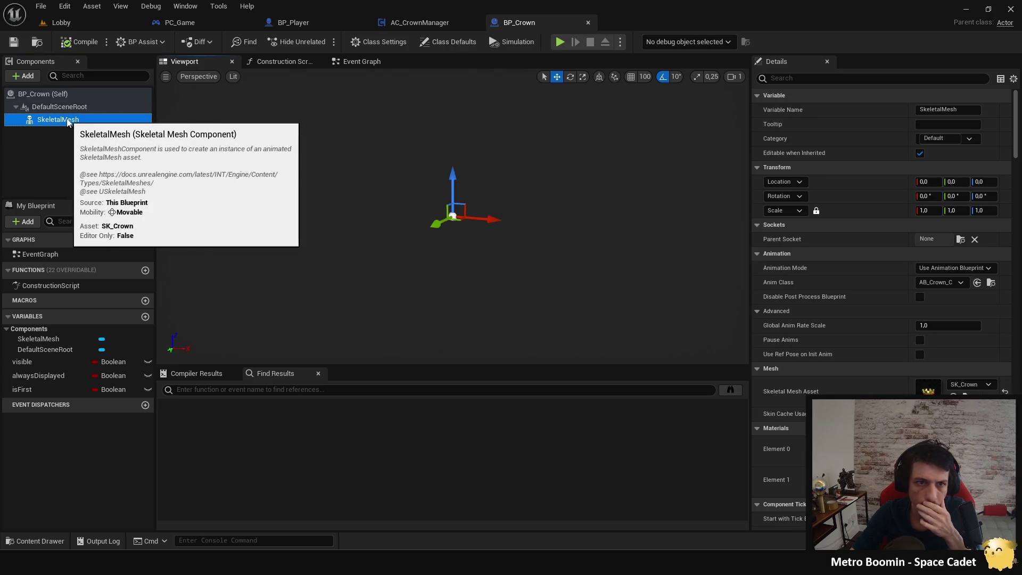
mouse_move(486, 226)
left_mouse_down()
mouse_move(586, 229)
mouse_move(484, 223)
mouse_move(490, 229)
left_mouse_up()
key("f")
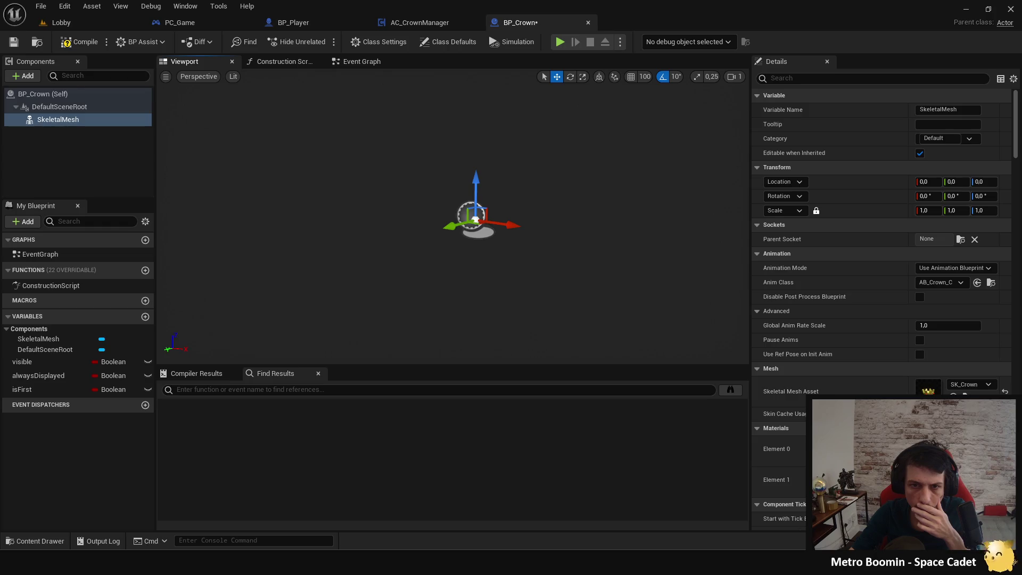
left_click(354, 206)
left_click(102, 120)
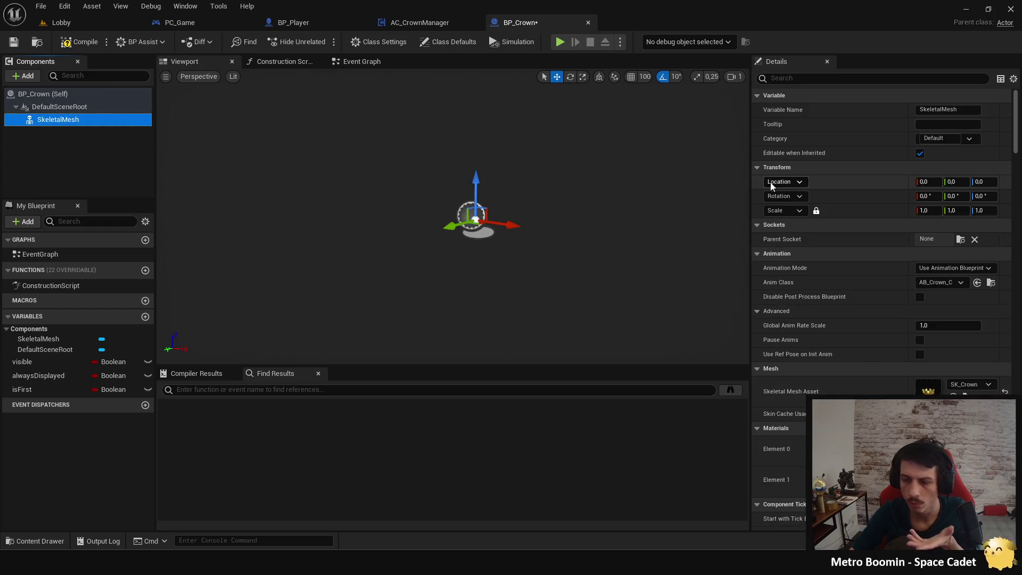
left_click(789, 77)
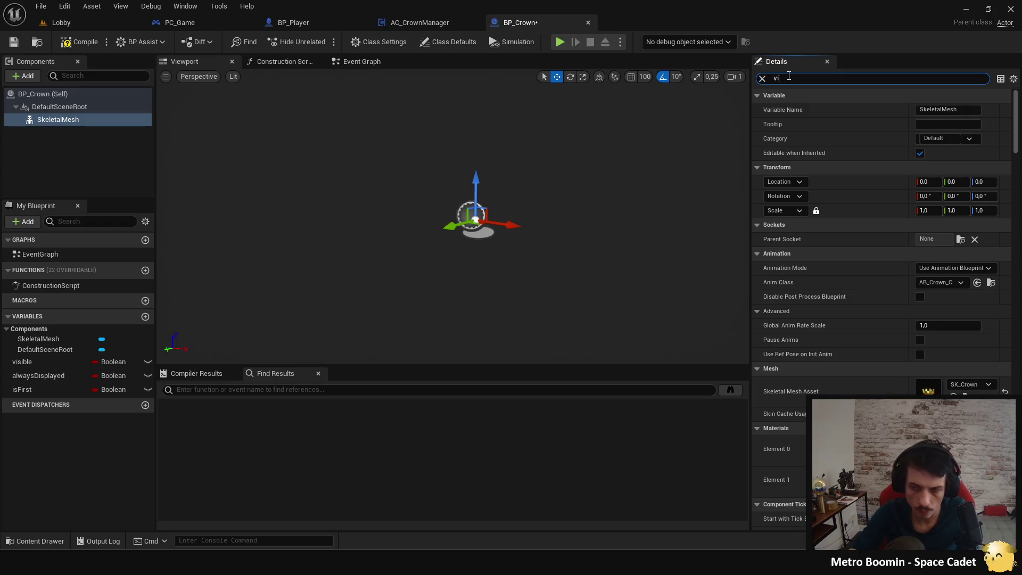
type("si")
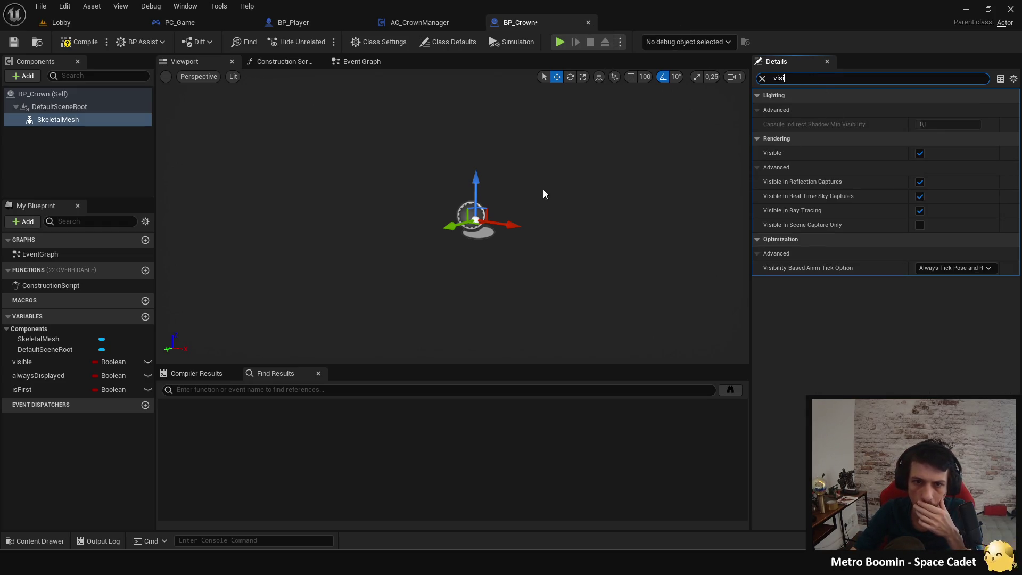
left_click(761, 78)
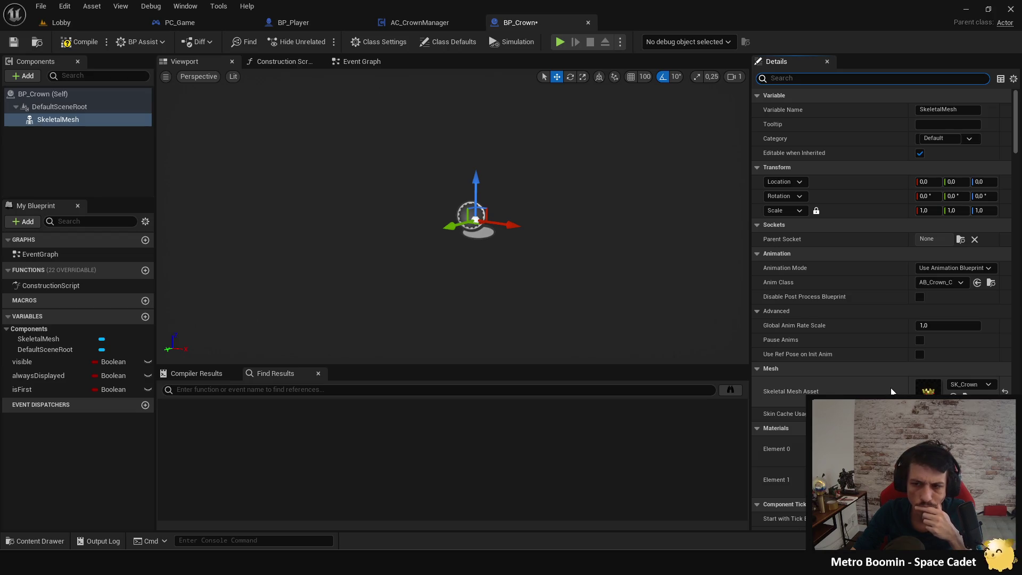
Step: Compile and save BP_Crown, then open the SK_Crown mesh asset
left_click(75, 44)
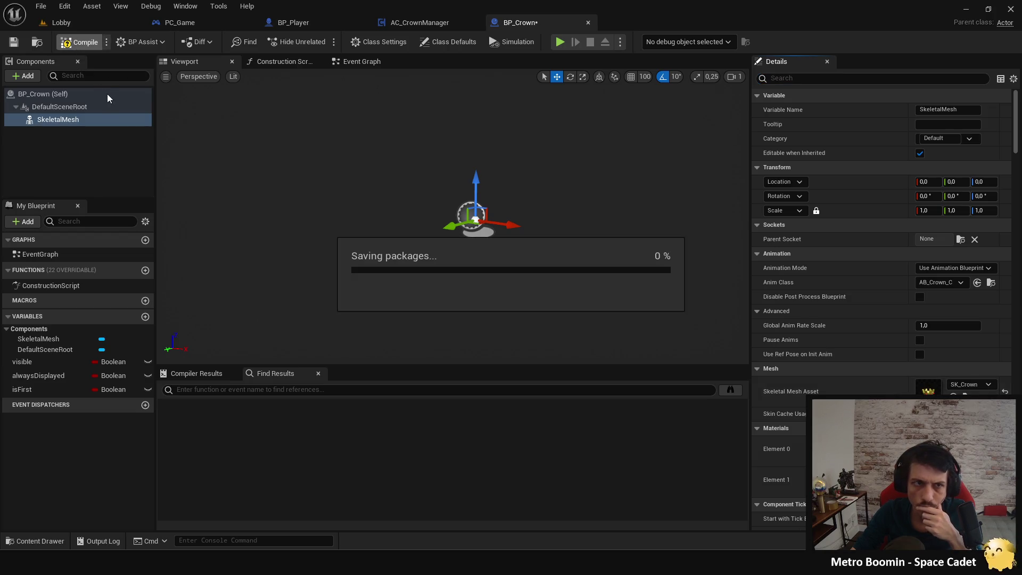
left_click_drag(439, 195, 439, 195)
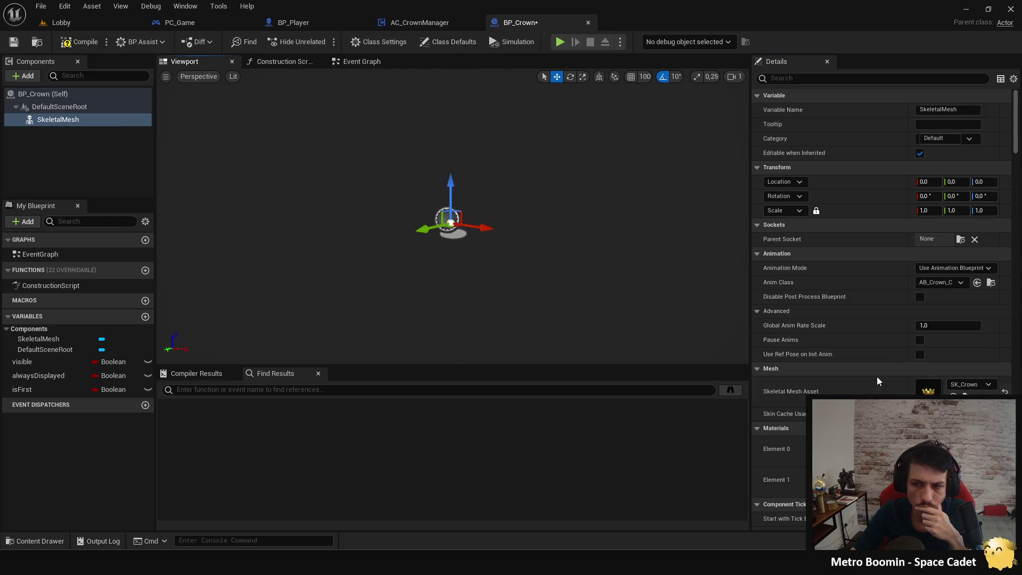
double_click(925, 390)
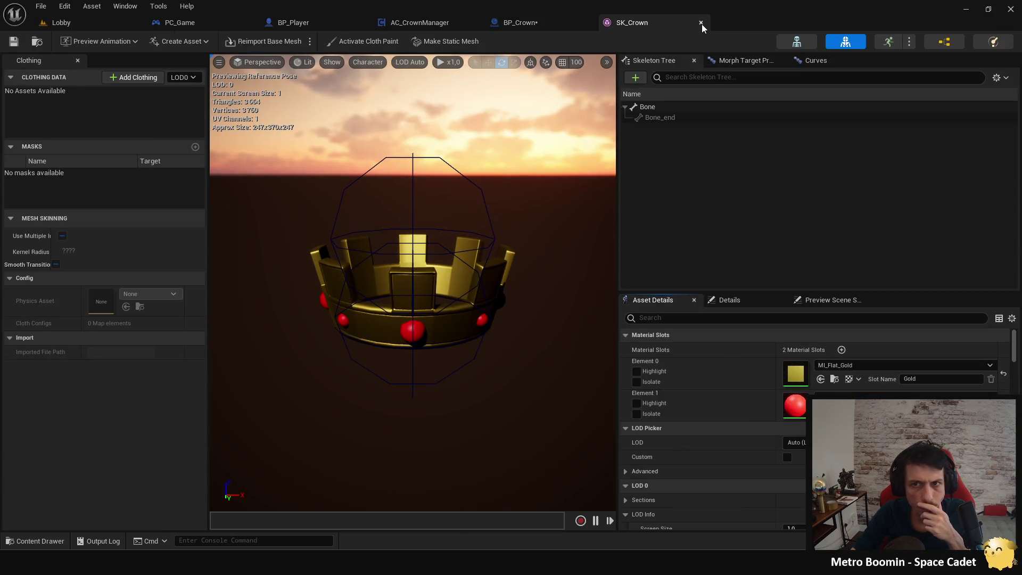
left_click(701, 23)
mouse_move(450, 181)
left_mouse_down()
mouse_move(446, 144)
mouse_move(447, 155)
left_mouse_up()
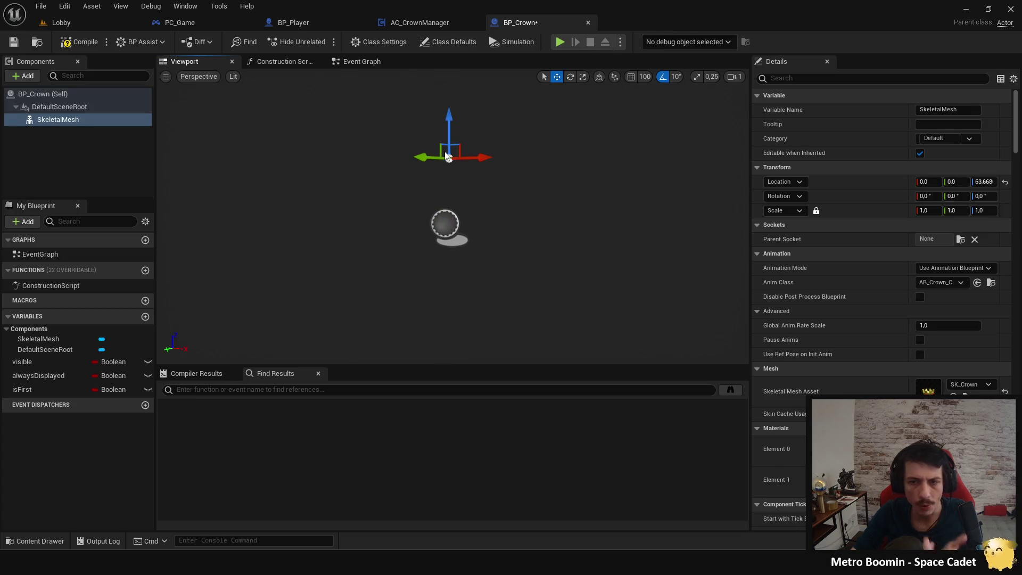
key("ctrl+z")
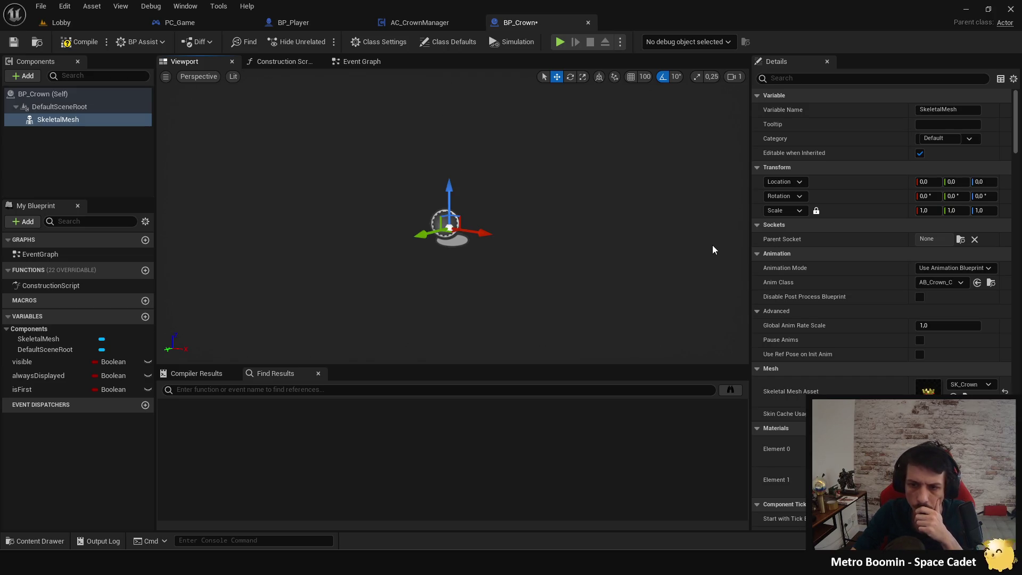
left_click(302, 62)
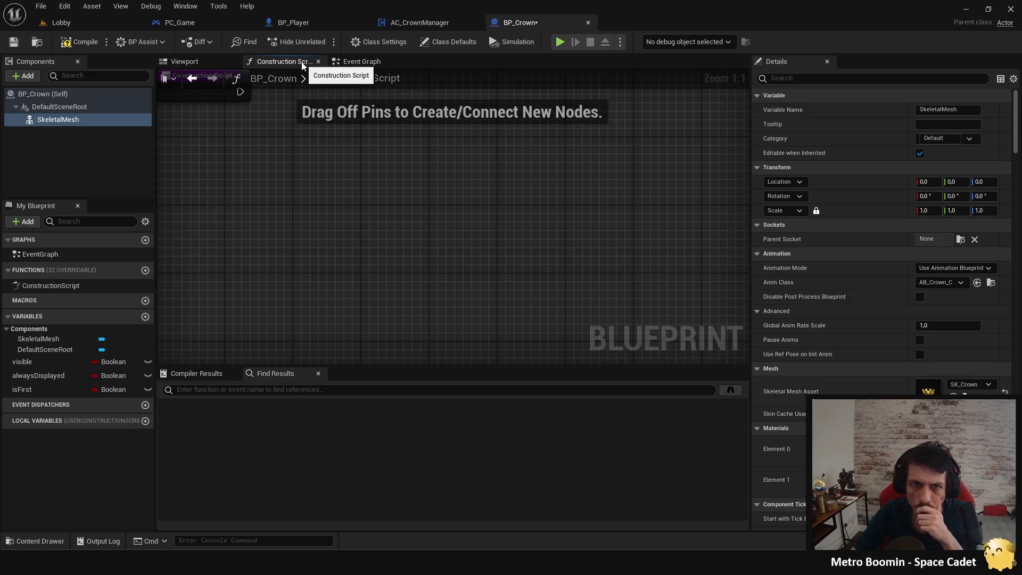
left_click(215, 62)
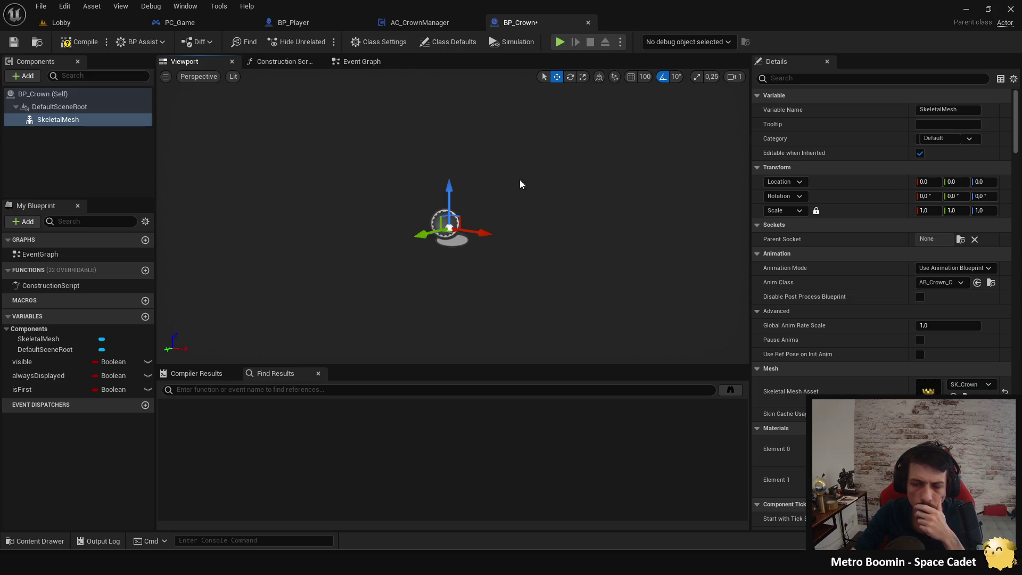
left_click(1005, 390)
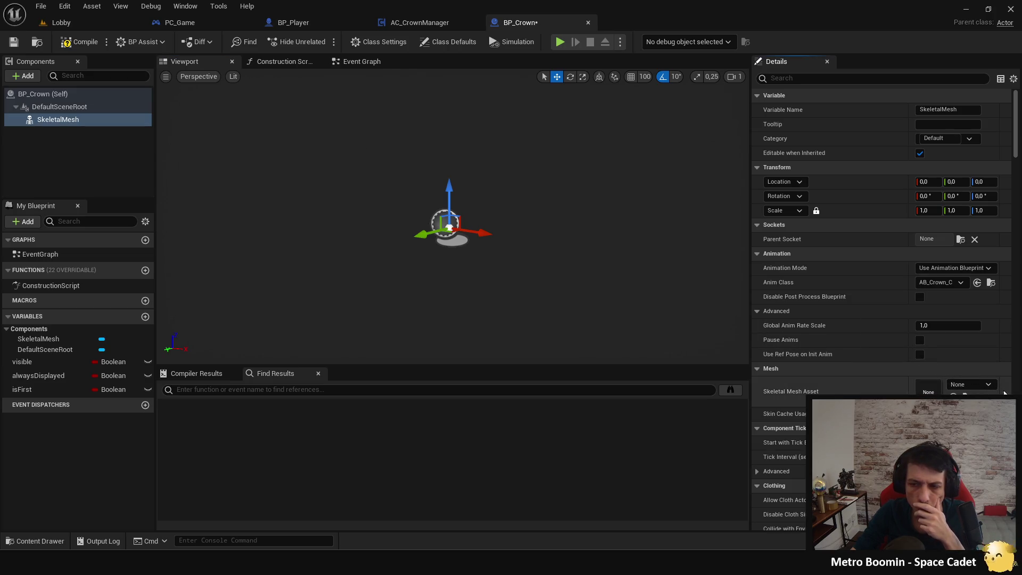
left_click(986, 385)
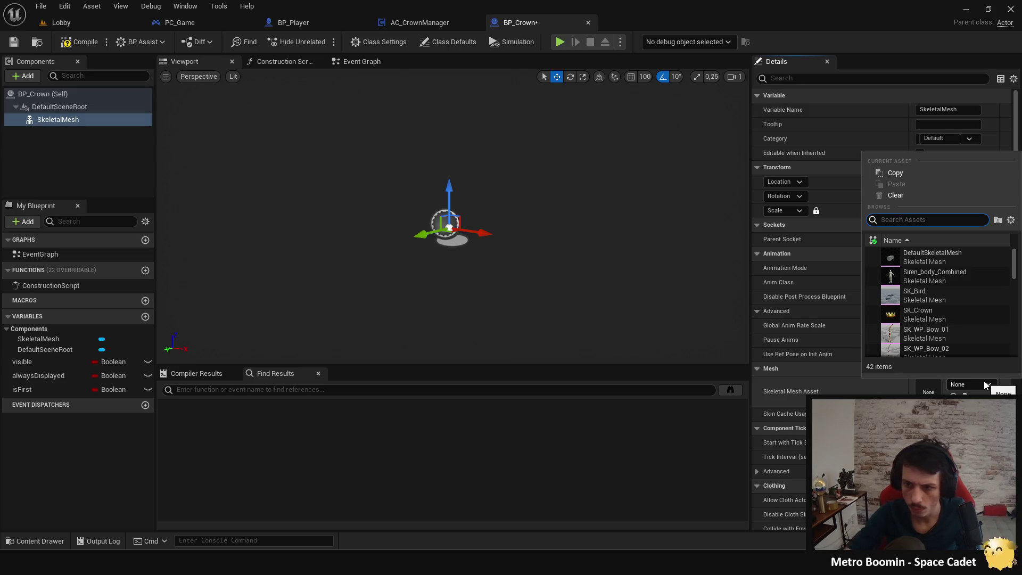
left_click(952, 314)
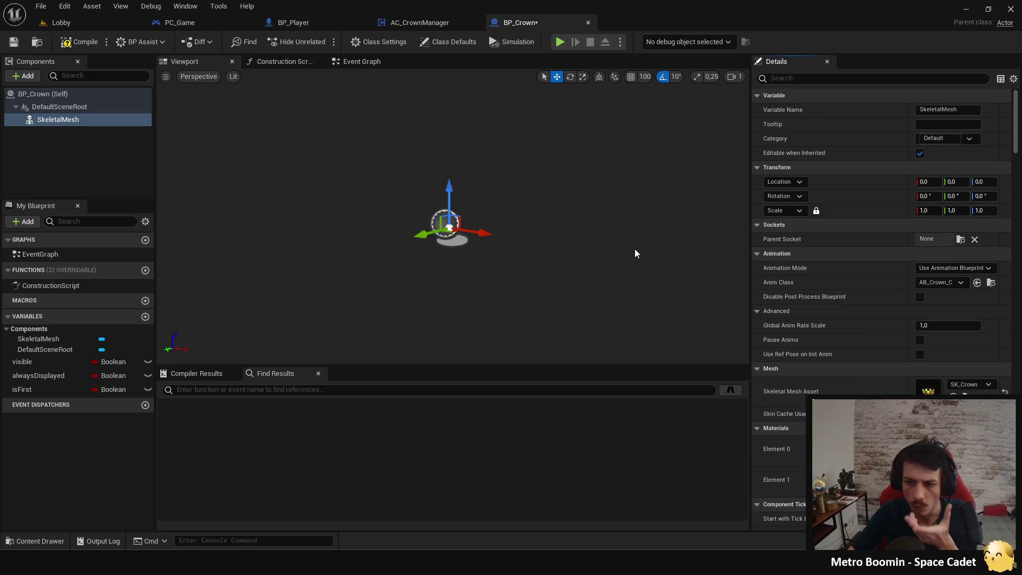
scroll(815, 160, "down", 7)
scroll(882, 309, "down", 8)
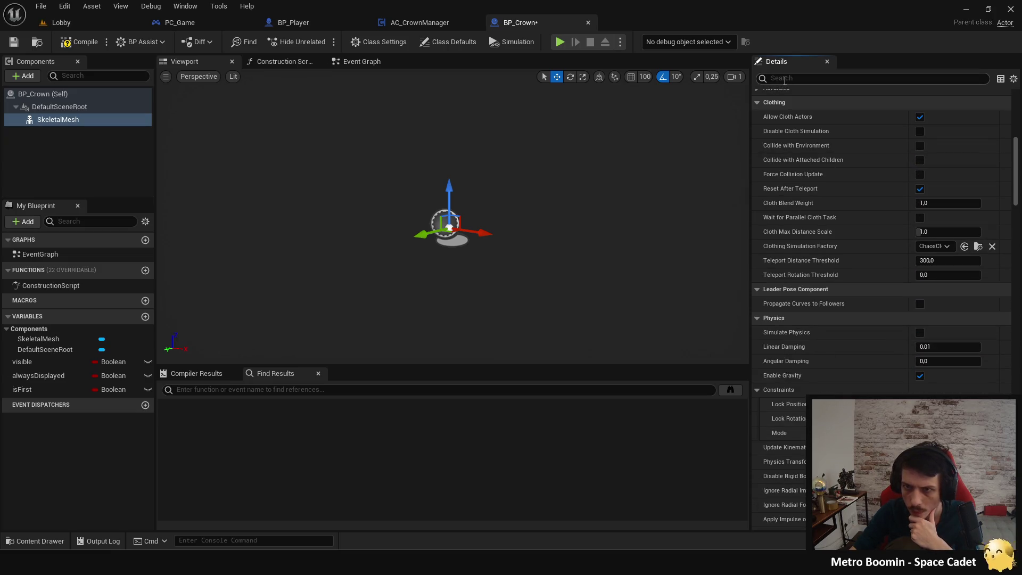
scroll(847, 306, "down", 10)
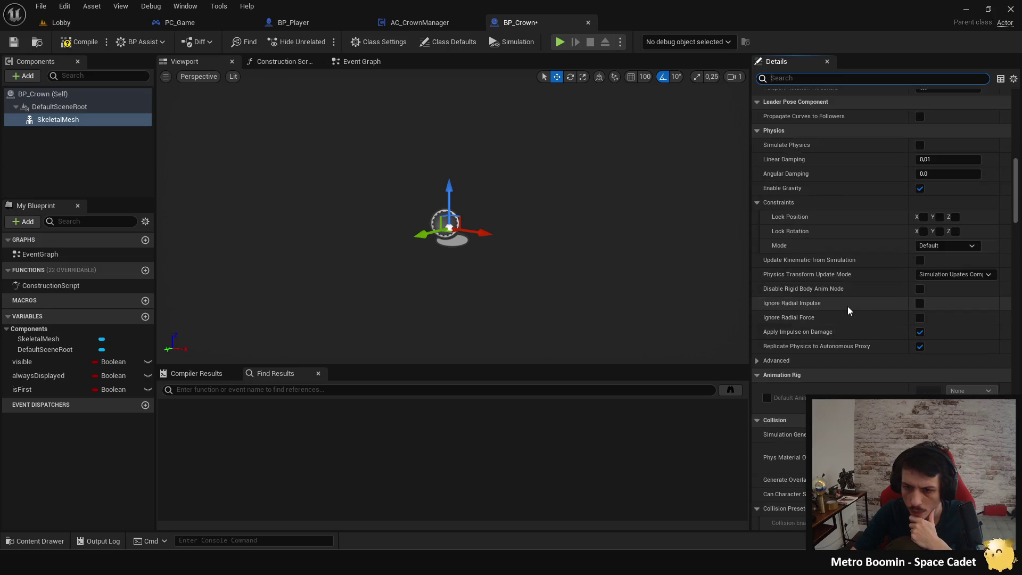
type("visi")
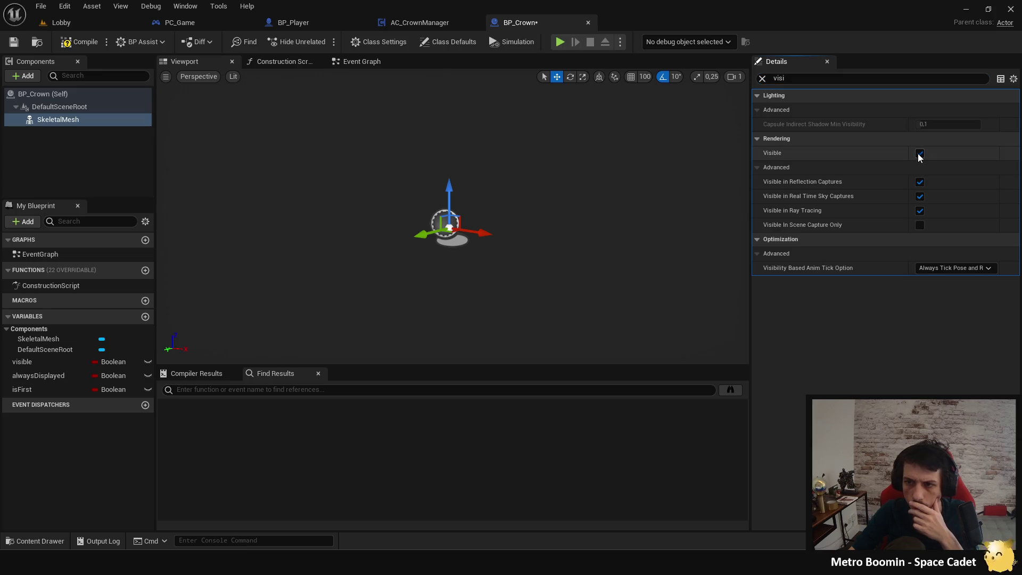
Step: Leave Visible unchecked in BP_Crown's Class Defaults, clear the Details filter, and save with Ctrl+S
left_click(12, 94)
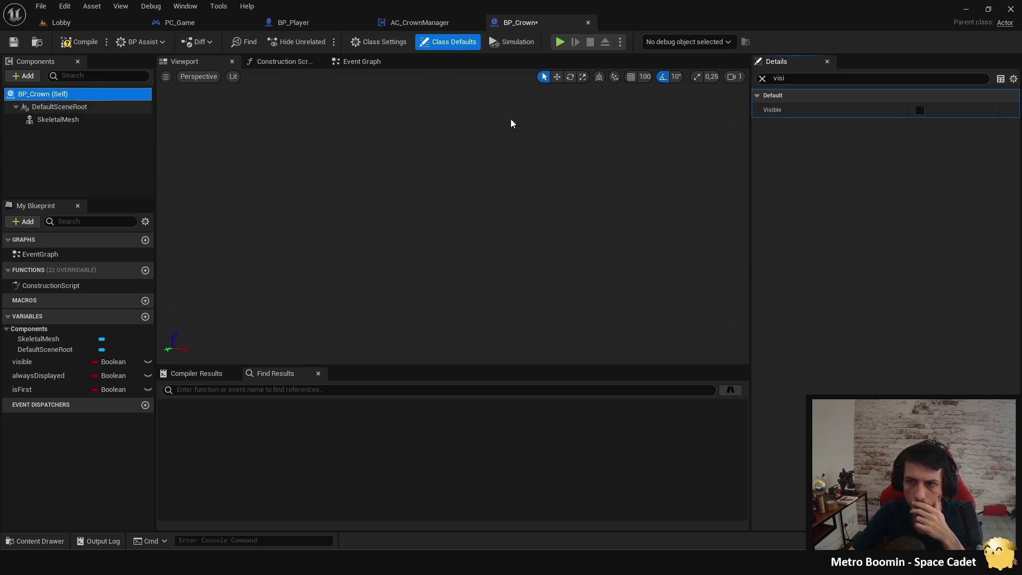
left_click(917, 110)
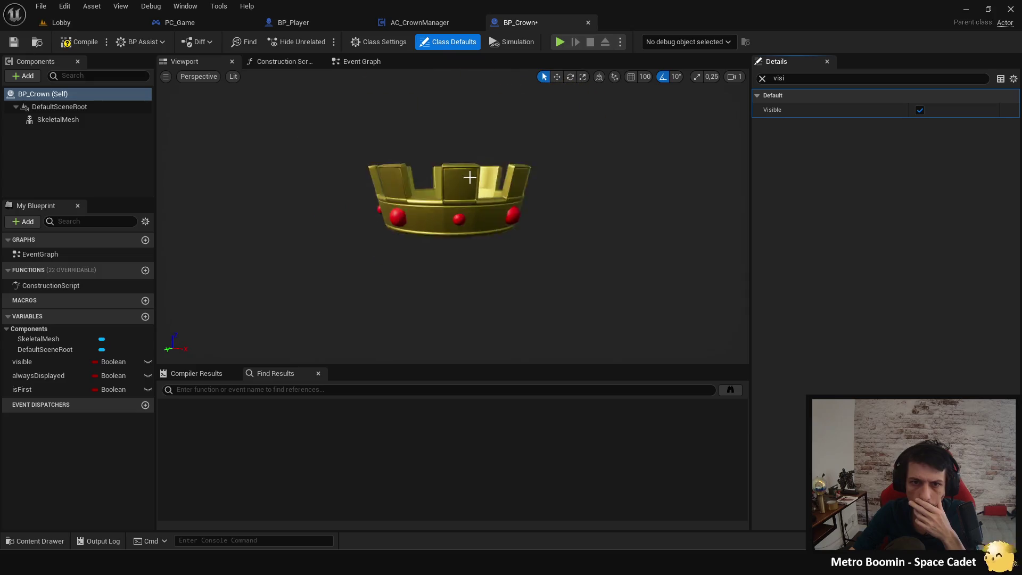
left_click(919, 110)
left_click(919, 111)
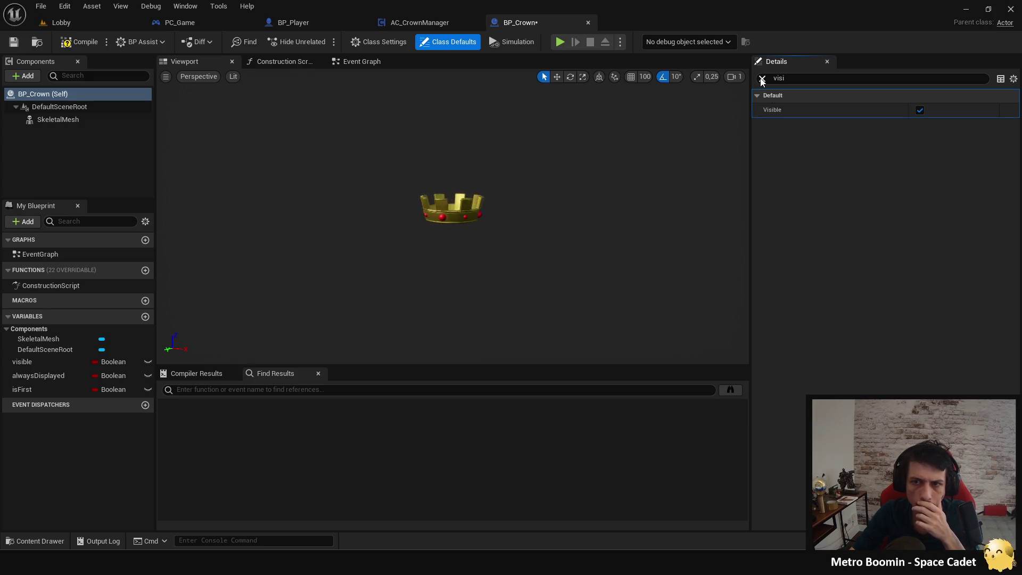
left_click(920, 110)
left_click(762, 78)
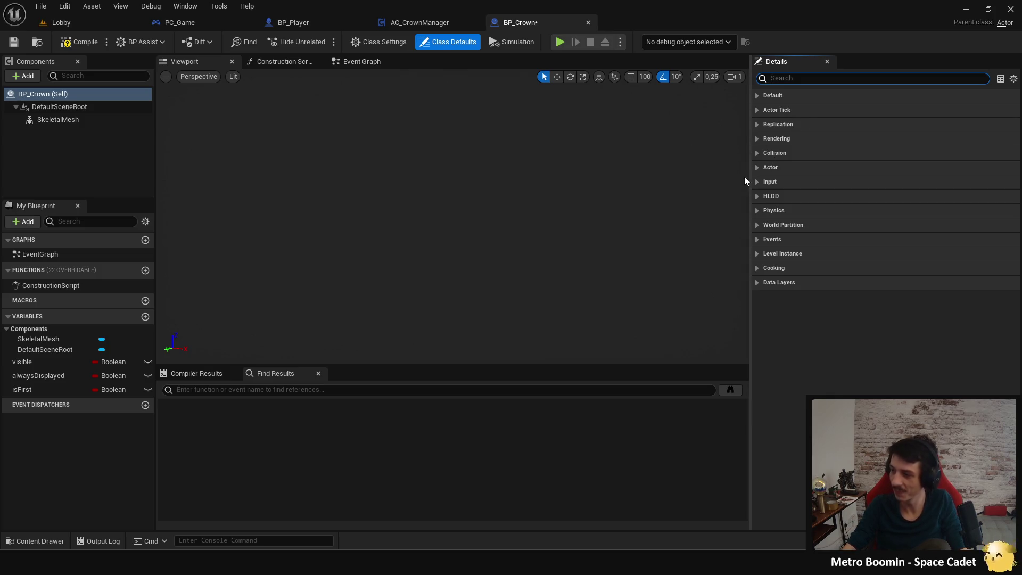
key("ctrl+s")
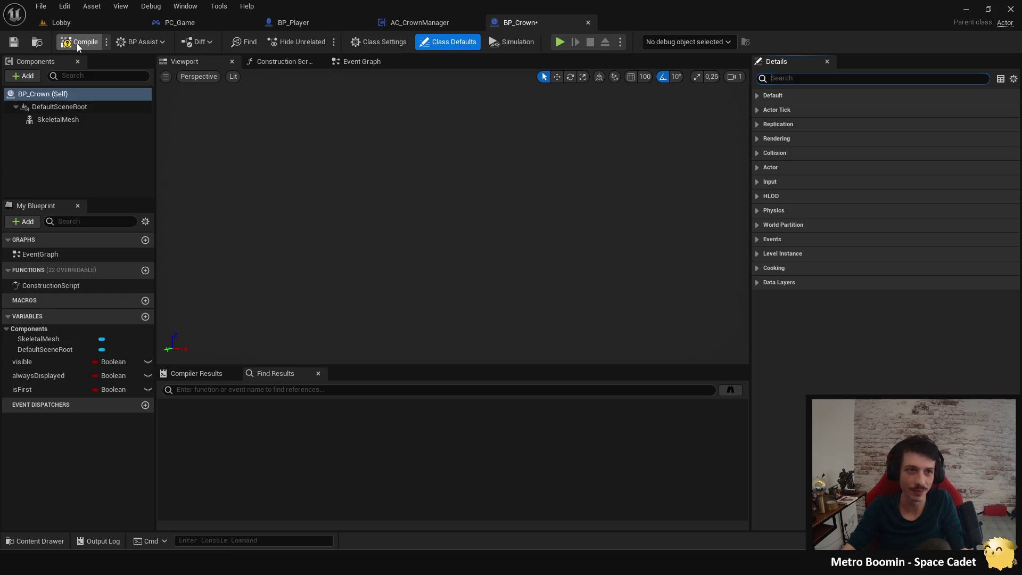
left_click(428, 29)
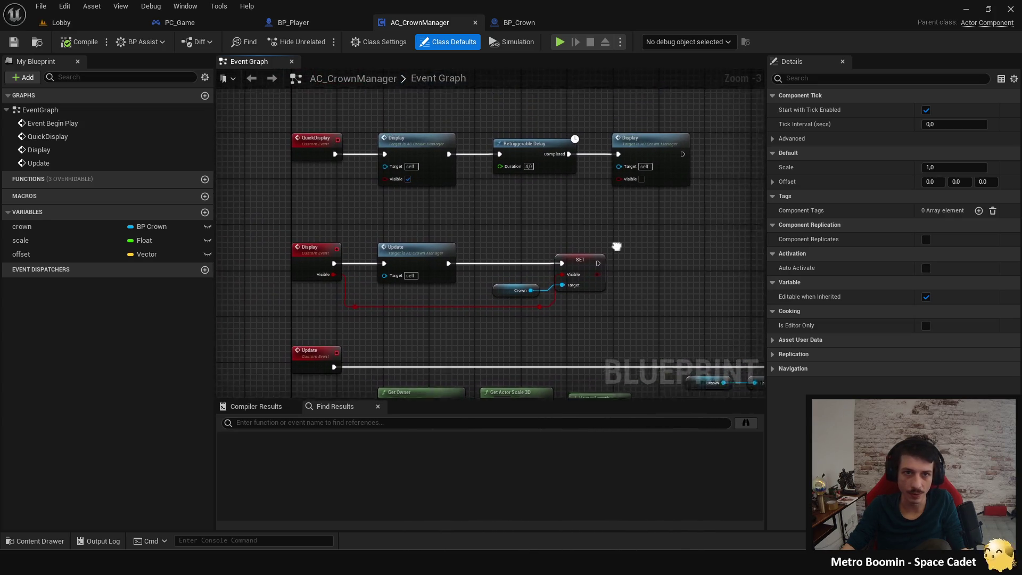
Step: Pan AC_CrownManager's Event Graph to reveal the crown spawn nodes
mouse_move(541, 222)
left_mouse_down()
mouse_move(541, 274)
mouse_move(474, 268)
mouse_move(480, 294)
mouse_move(401, 286)
mouse_move(442, 315)
mouse_move(431, 312)
left_mouse_up()
scroll(439, 253, "up", 1)
scroll(456, 282, "up", 1)
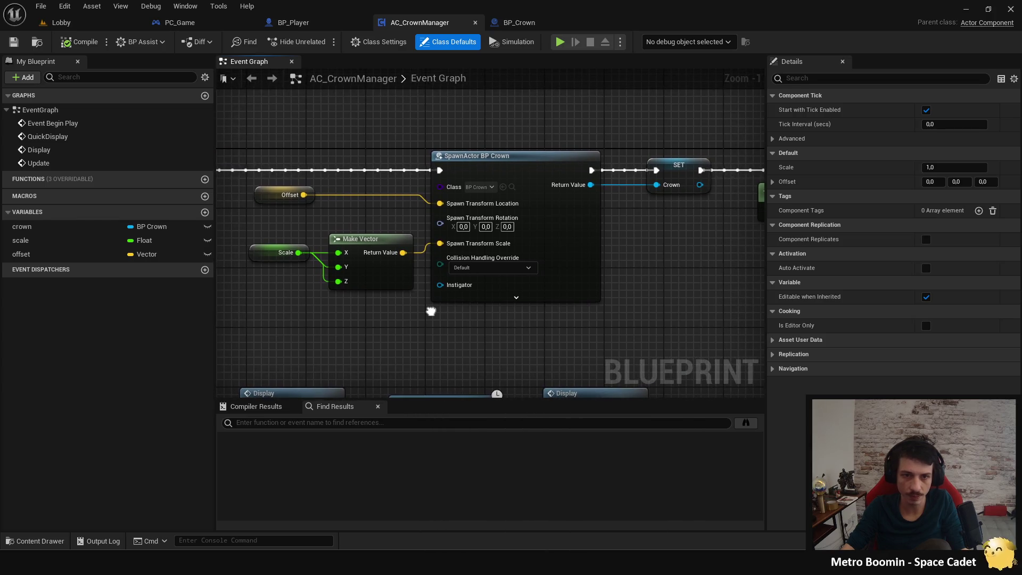
Step: Inspect BP_Player's AC_CrownManager component, which has a Scale of 0.2
left_click(339, 23)
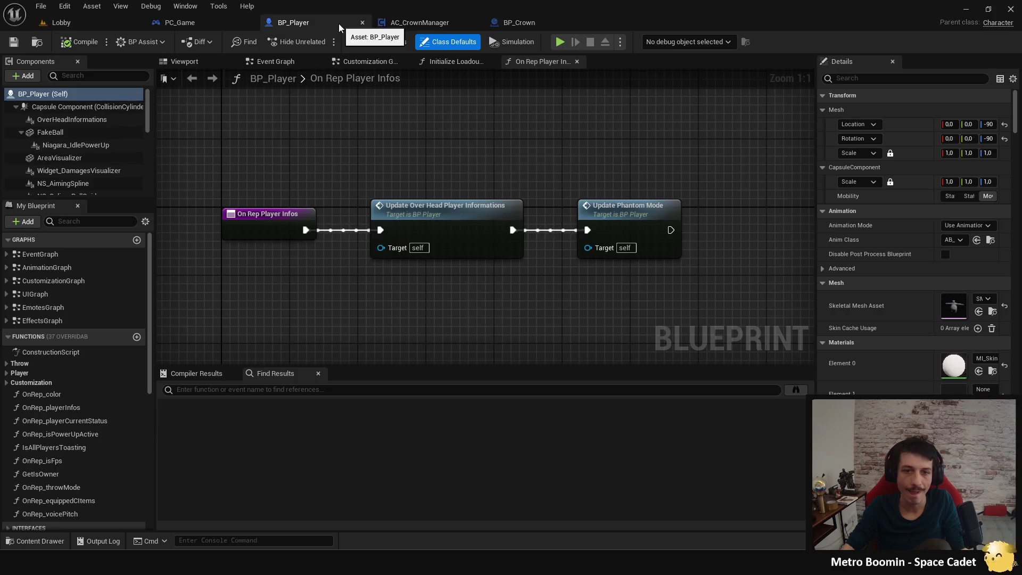
left_click(195, 59)
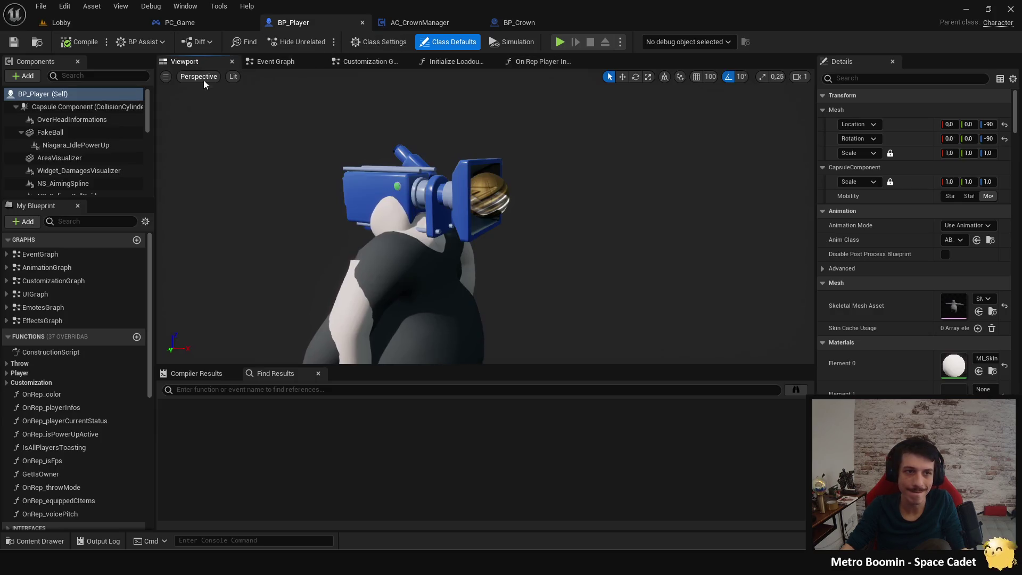
scroll(112, 136, "down", 2)
scroll(112, 136, "up", 2)
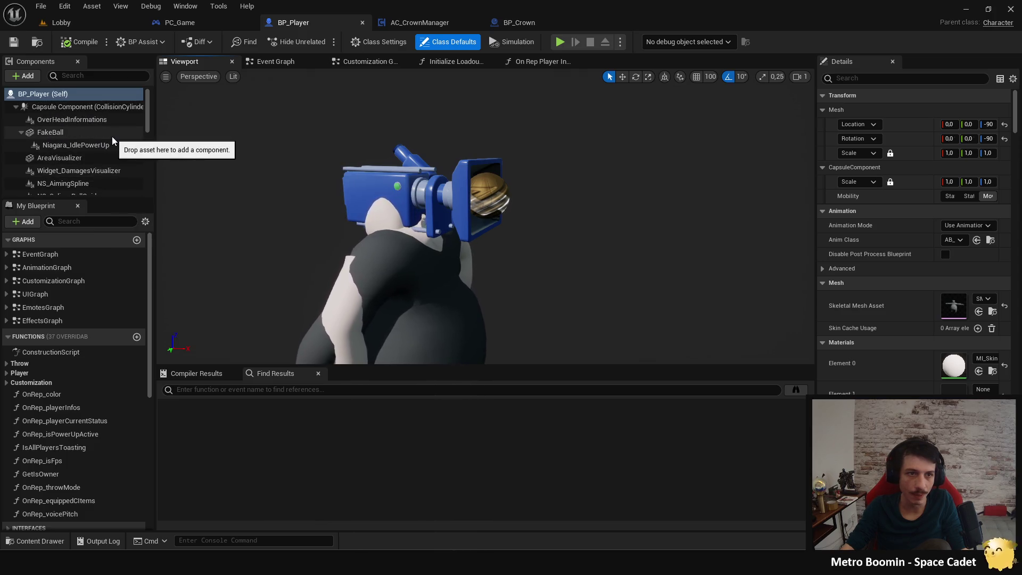
scroll(112, 140, "down", 1)
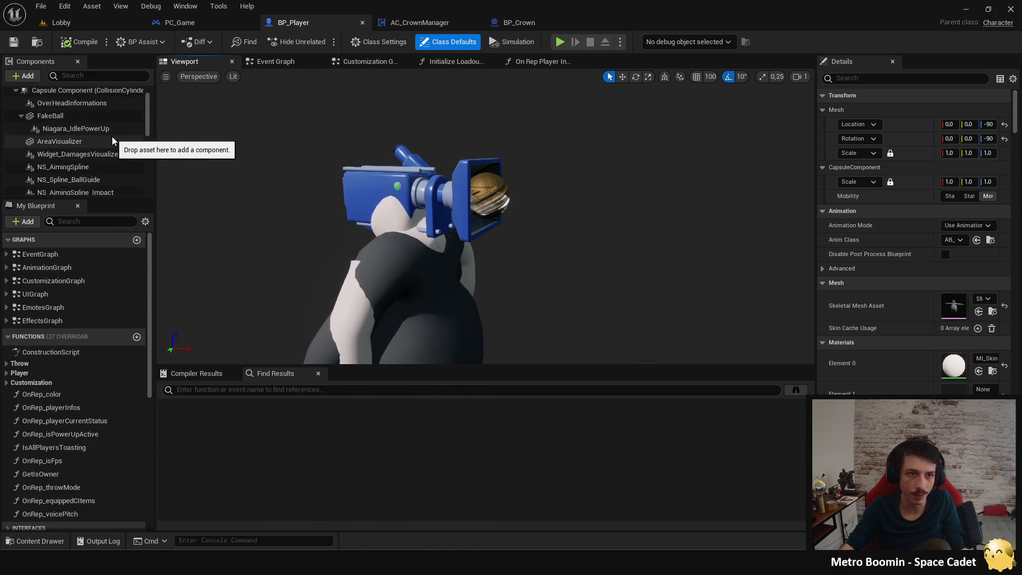
scroll(112, 140, "down", 5)
scroll(111, 137, "down", 5)
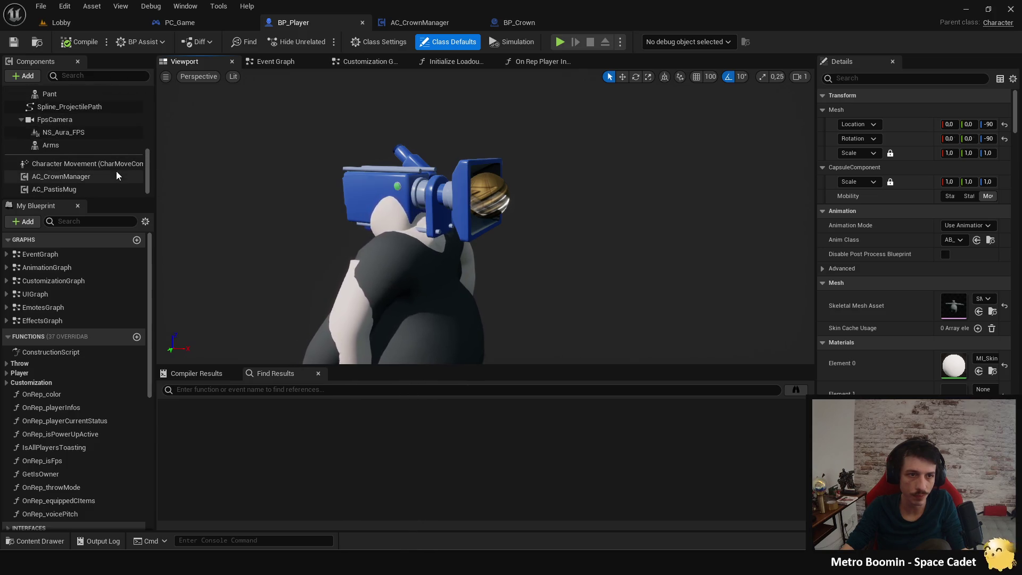
left_click(113, 171)
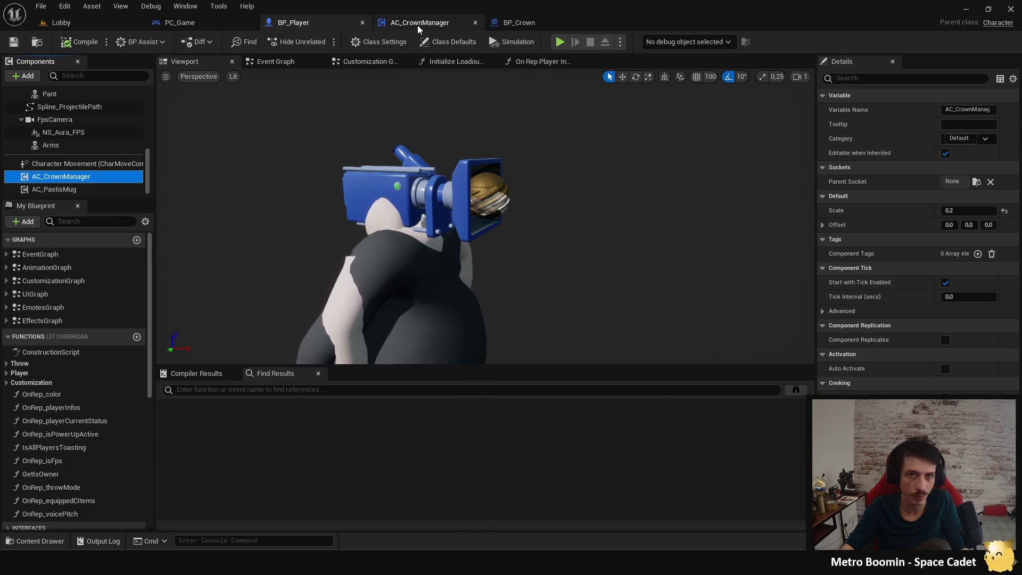
Step: Review the Attach Actor To Component node and its attach rules in AC_CrownManager's graph
left_click(419, 26)
scroll(446, 133, "down", 3)
scroll(542, 210, "up", 3)
left_click_drag(595, 243, 456, 196)
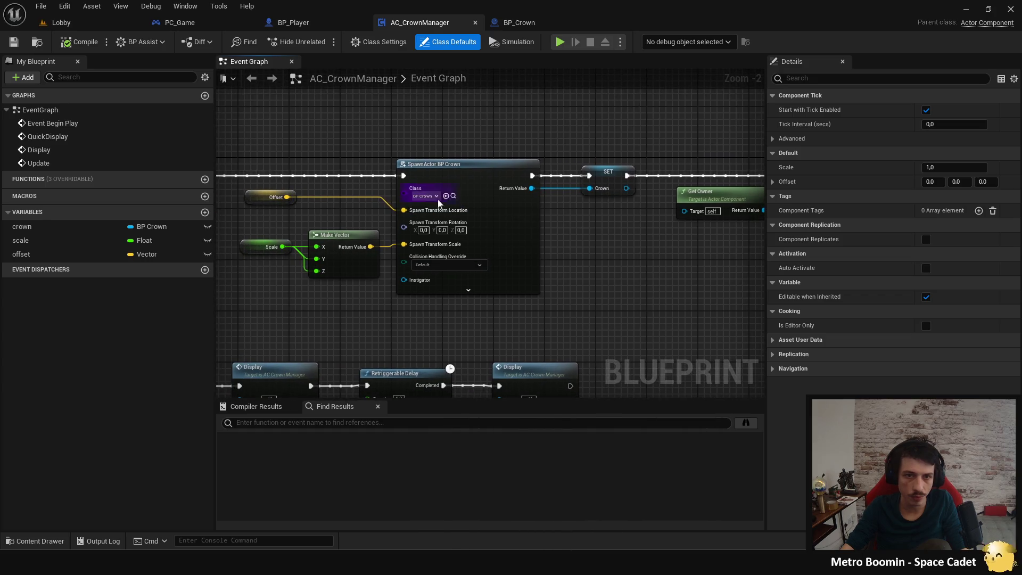
left_click_drag(609, 266, 265, 257)
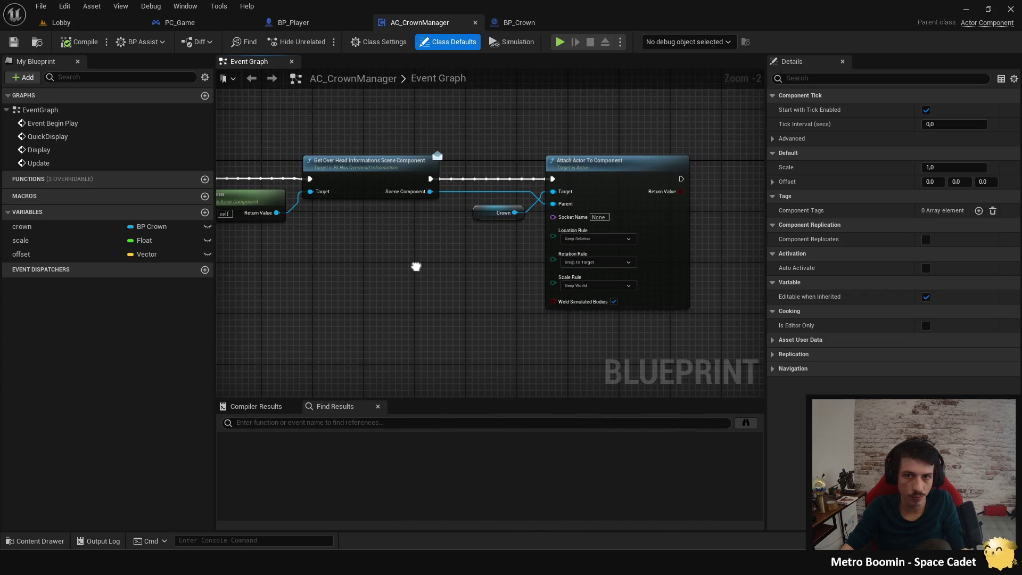
left_click_drag(415, 267, 478, 285)
scroll(653, 280, "up", 1)
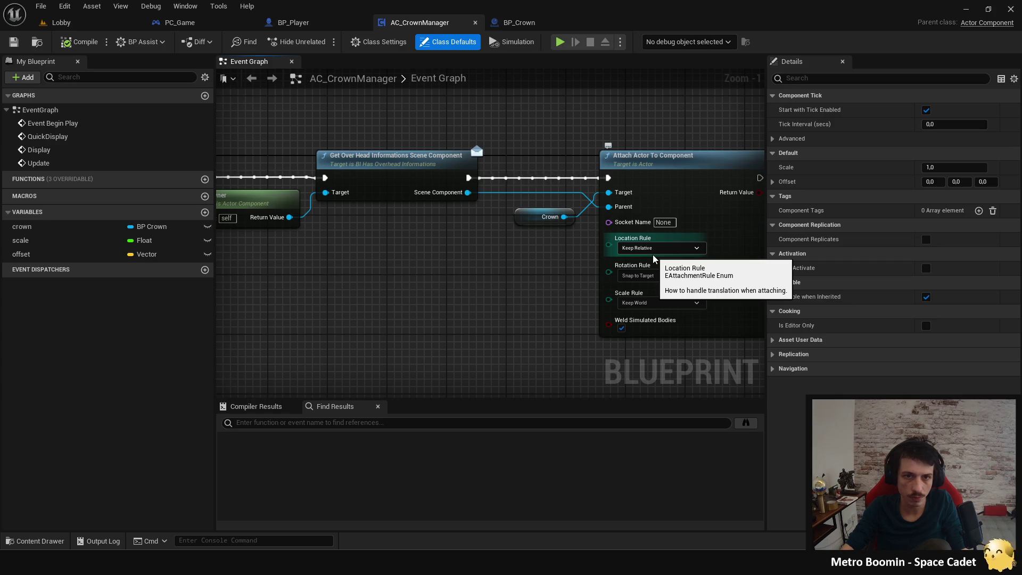
mouse_move(652, 254)
left_mouse_down()
mouse_move(459, 246)
mouse_move(411, 215)
mouse_move(482, 286)
mouse_move(452, 224)
left_mouse_up()
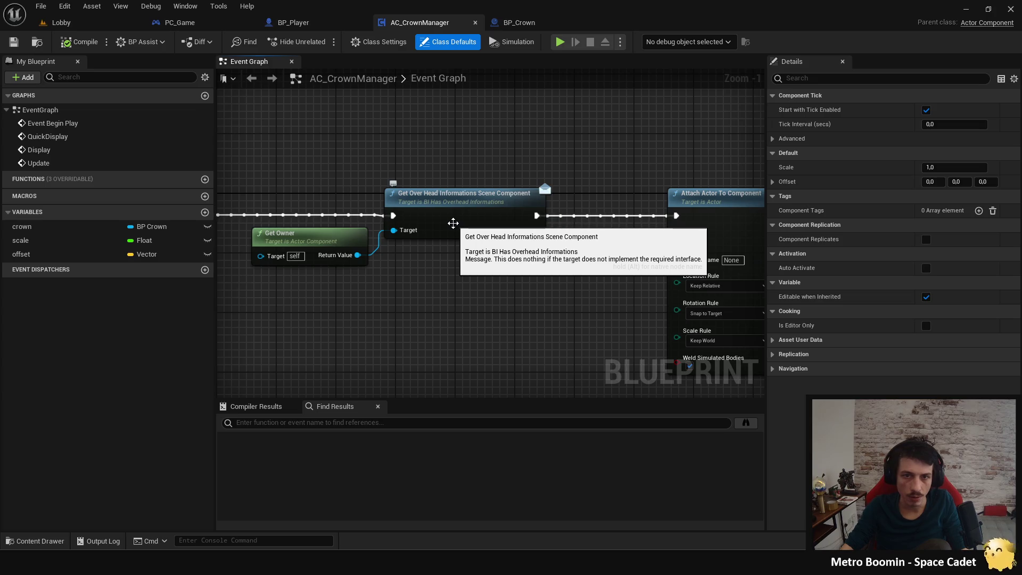
left_click(299, 28)
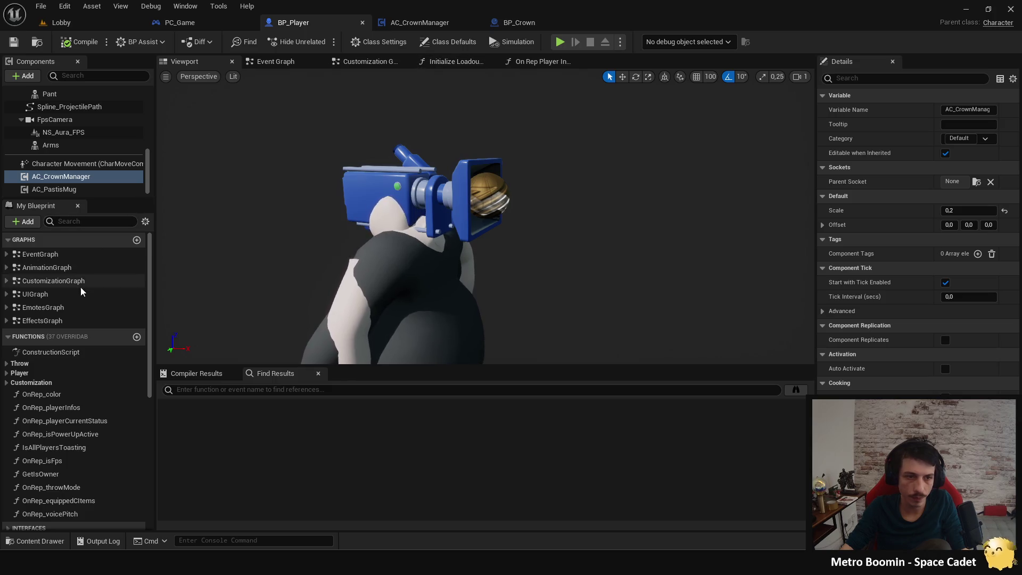
Step: Open BP_Player's Get Over Head Informations Scene Component interface function
scroll(66, 381, "down", 5)
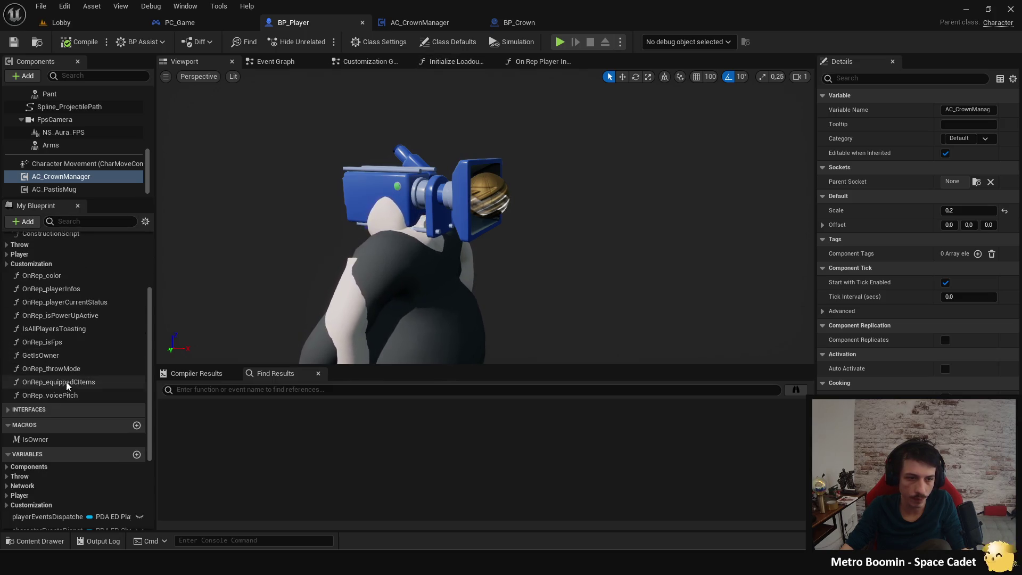
left_click(66, 409)
scroll(68, 425, "down", 1)
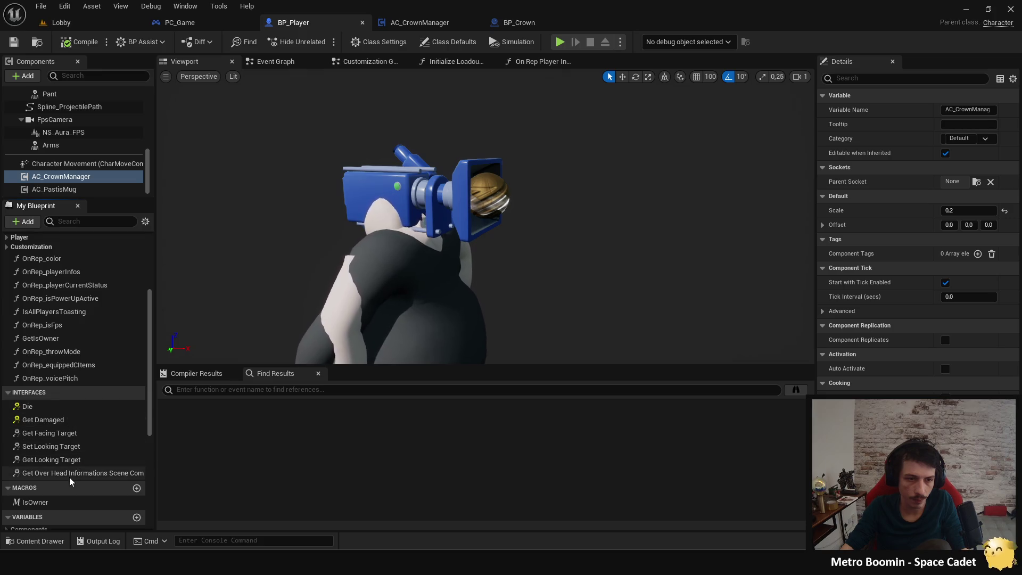
double_click(70, 474)
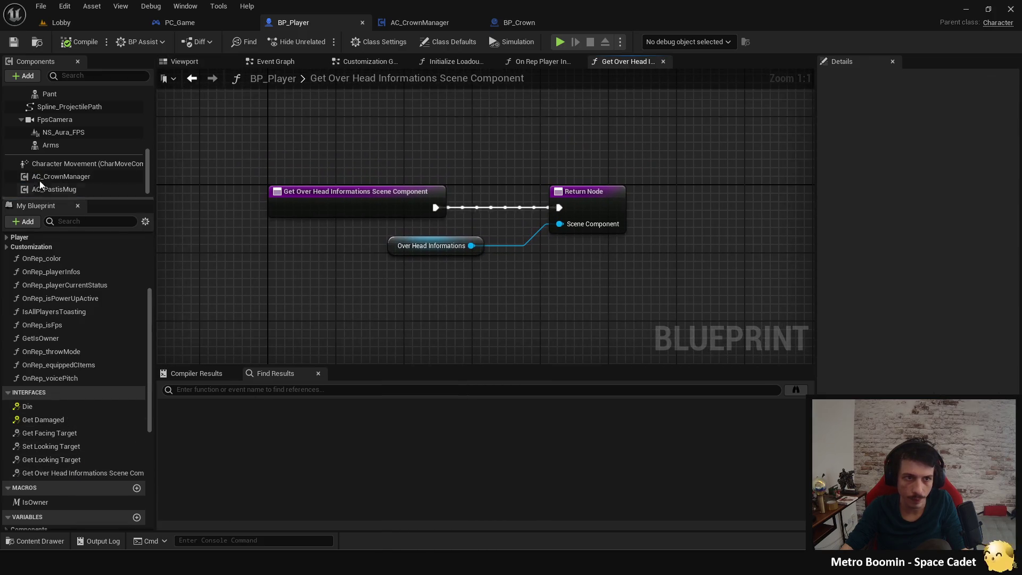
Step: Select the OverHeadInformations widget, 250 units up, frame it, and orbit around the character
left_click(203, 64)
scroll(77, 145, "up", 5)
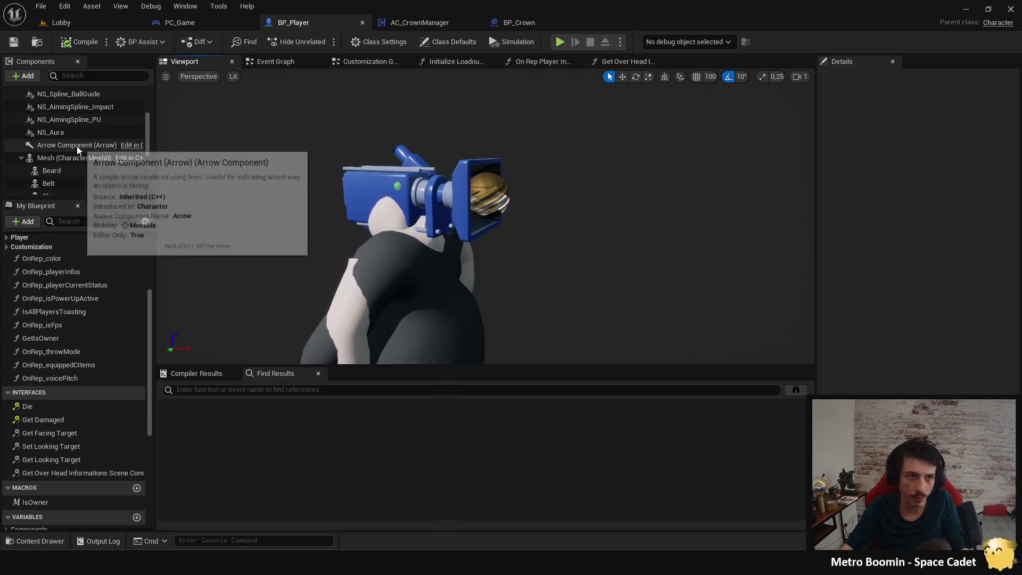
scroll(81, 158, "up", 2)
left_click(74, 120)
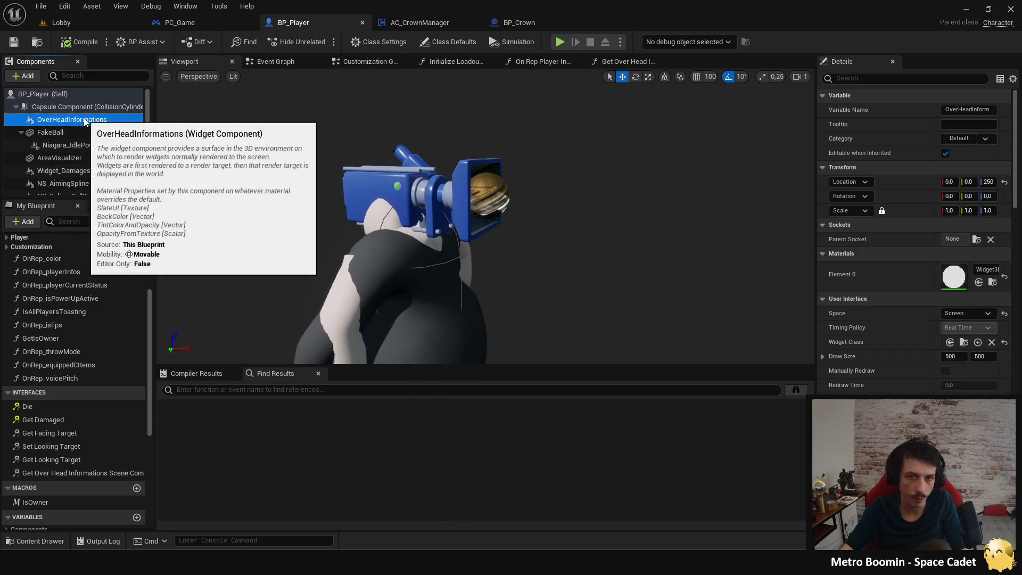
left_click(493, 191)
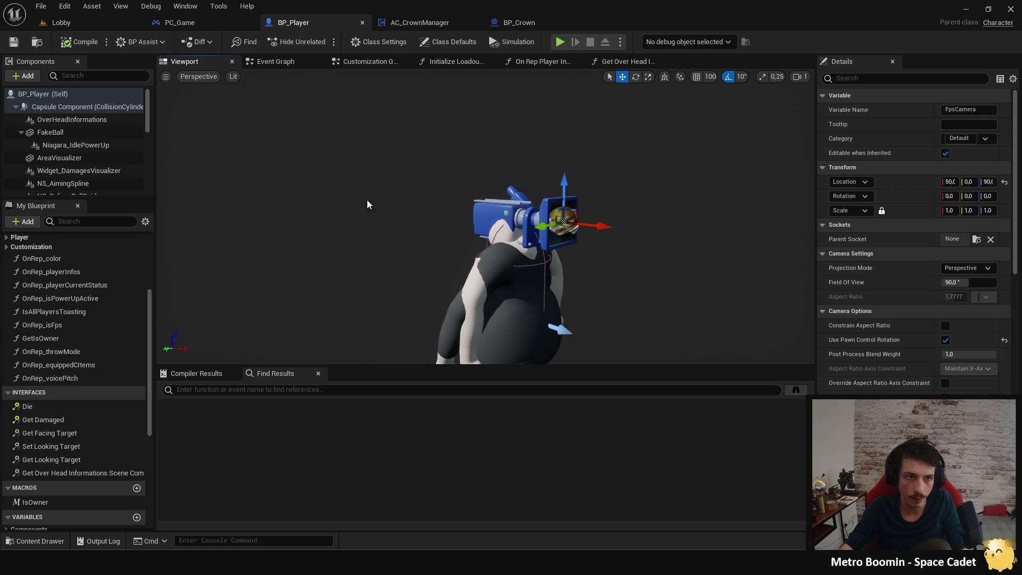
left_click(116, 121)
key("f")
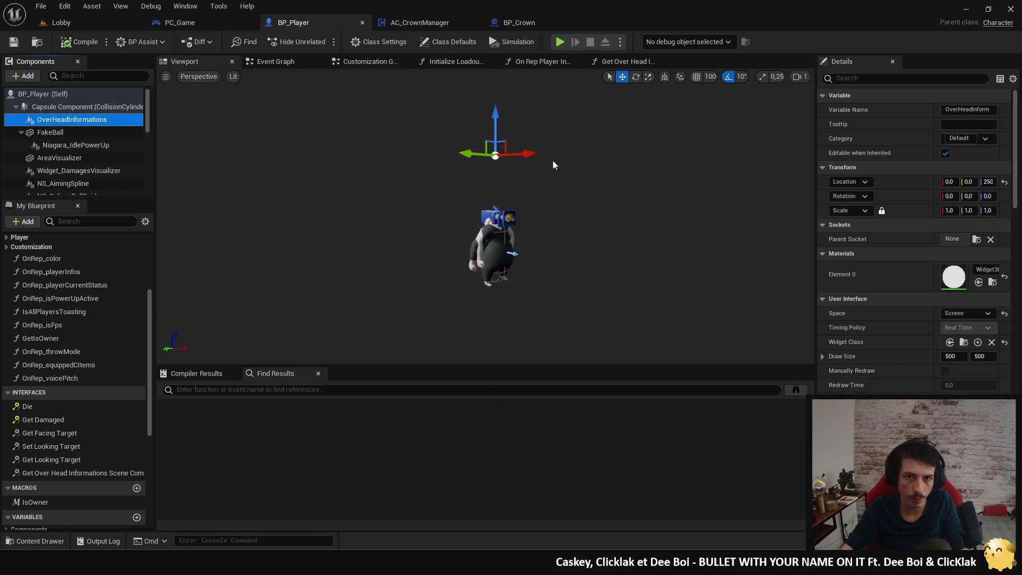
left_click_drag(532, 240, 463, 244)
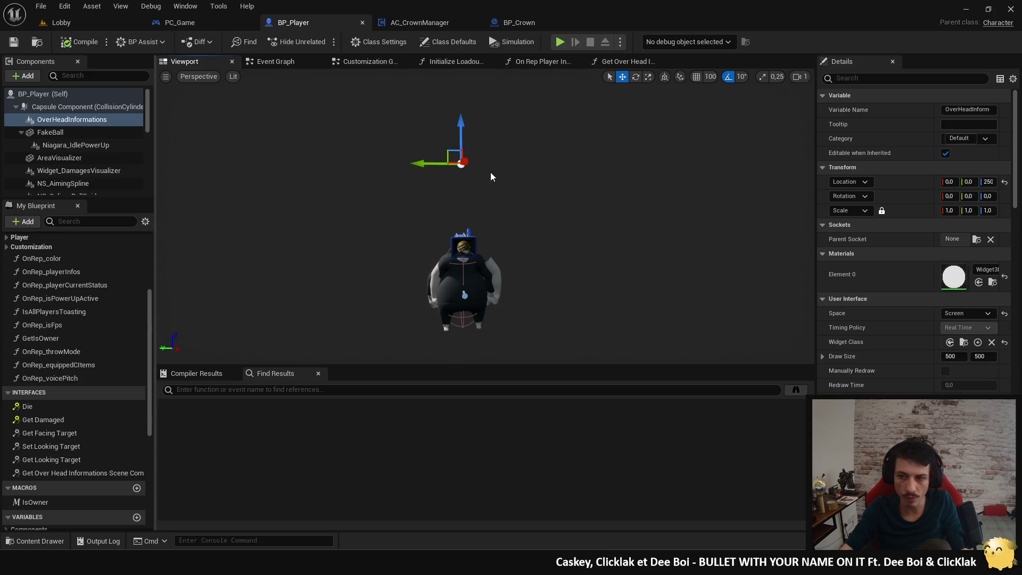
left_click_drag(487, 171, 548, 196)
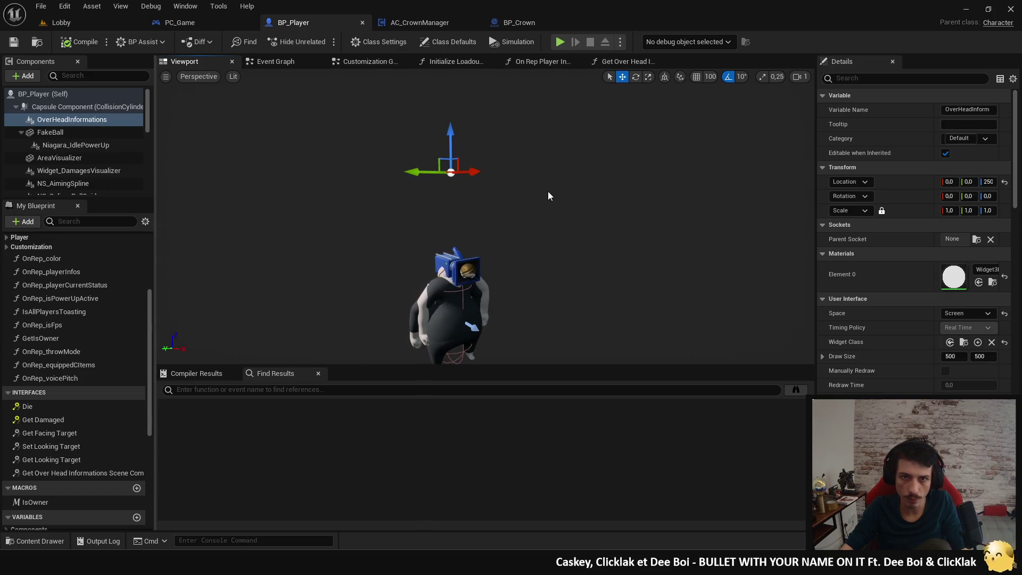
left_click(621, 44)
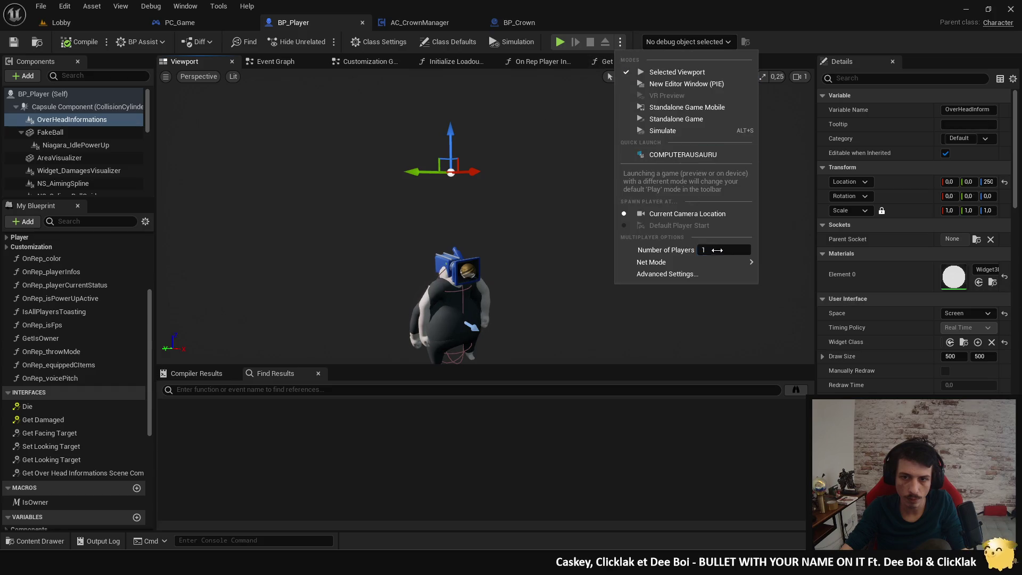
Step: Open the MainMenu level and play it in editor with an enlarged game view
left_click(114, 27)
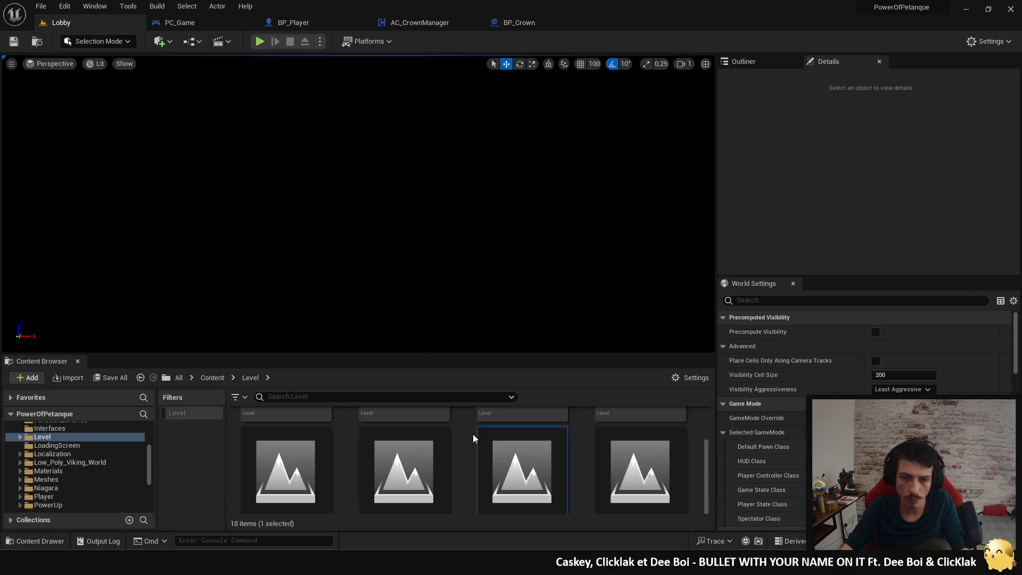
left_click_drag(478, 354, 479, 189)
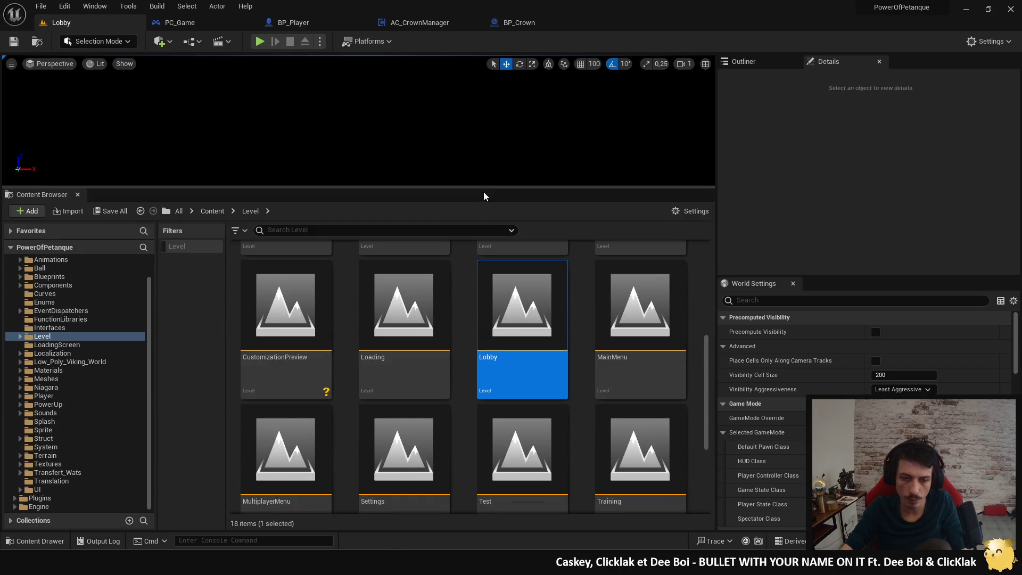
scroll(640, 330, "up", 1)
double_click(640, 330)
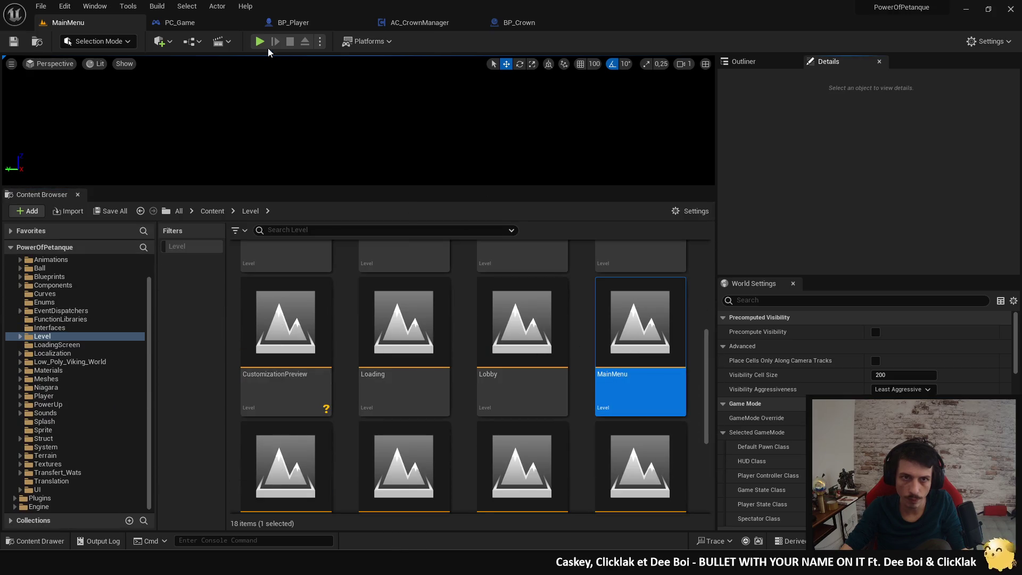
left_click(260, 41)
left_click_drag(442, 189, 442, 379)
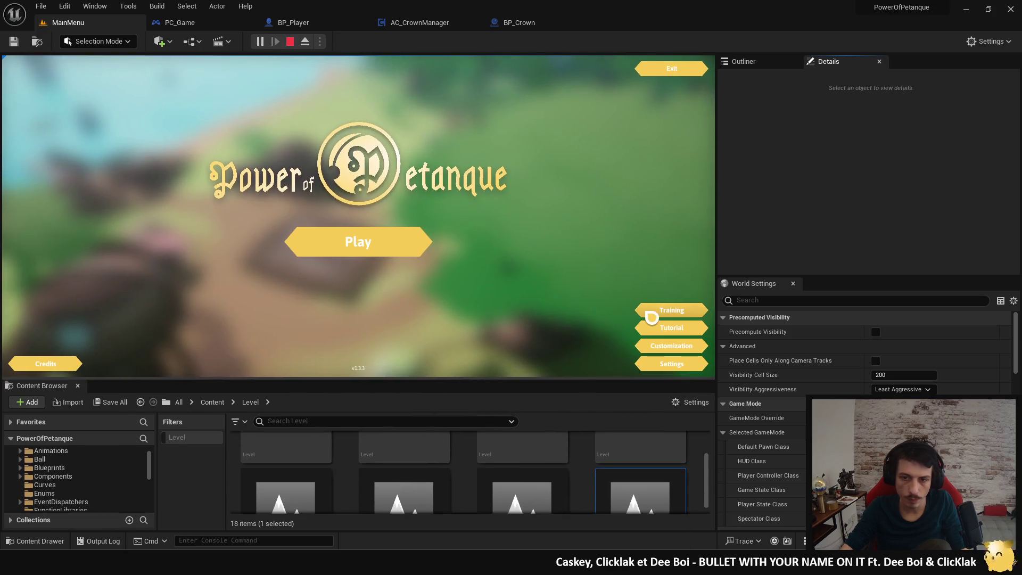
Step: Start Training mode, throw a ball, and choose the Epic Shockwave card
left_click(359, 240)
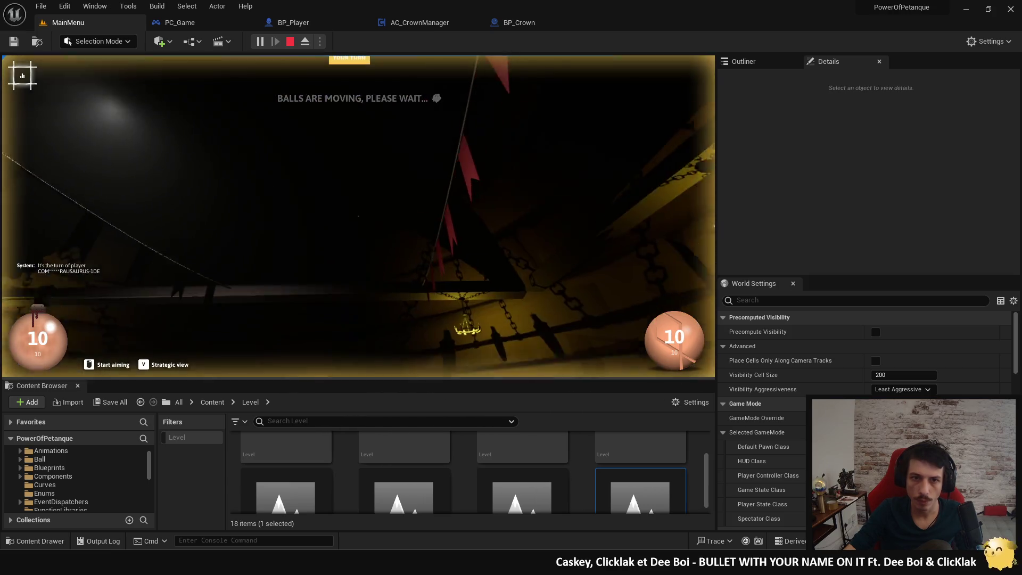
left_click(359, 215)
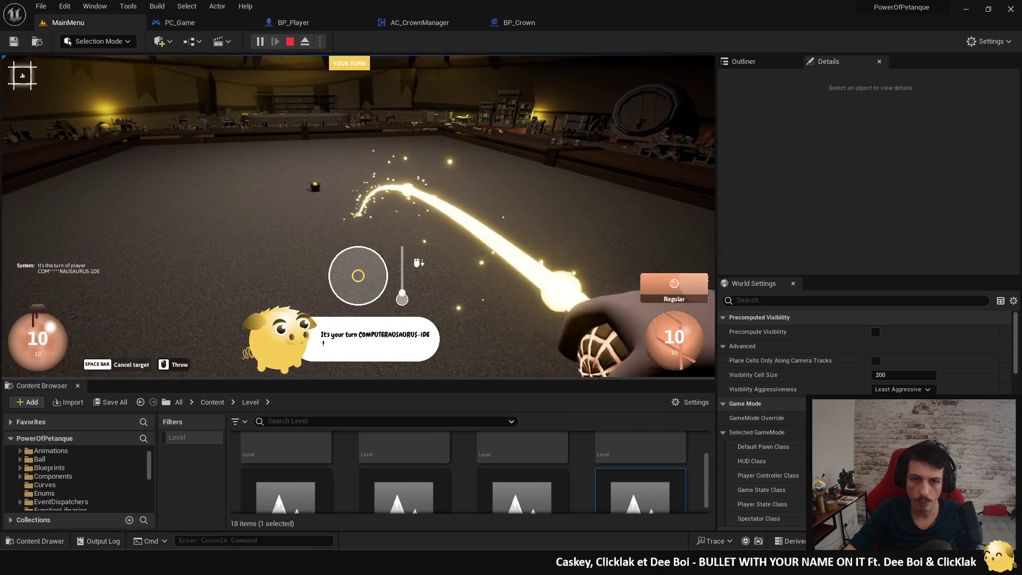
left_click(358, 275)
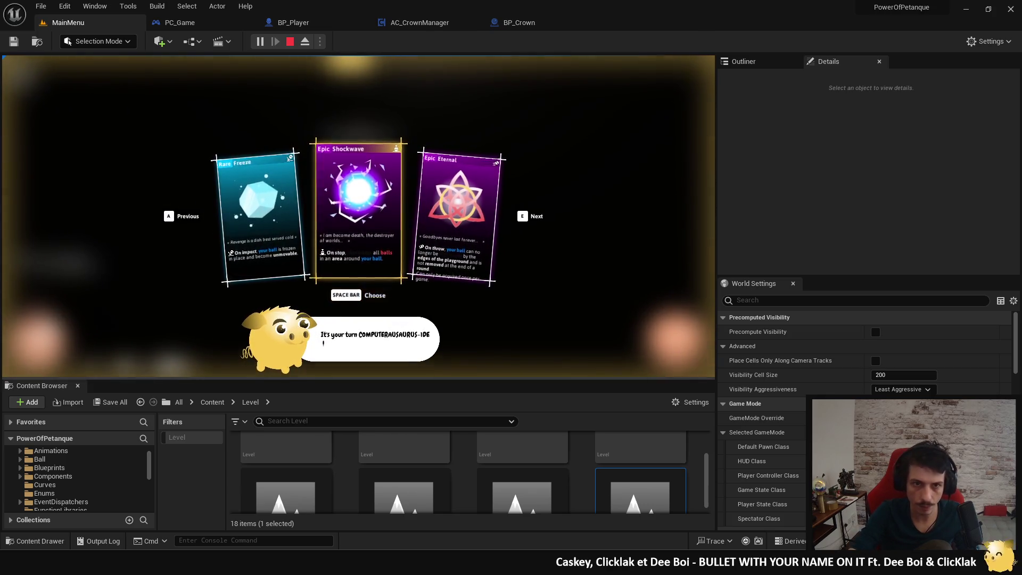
key("space")
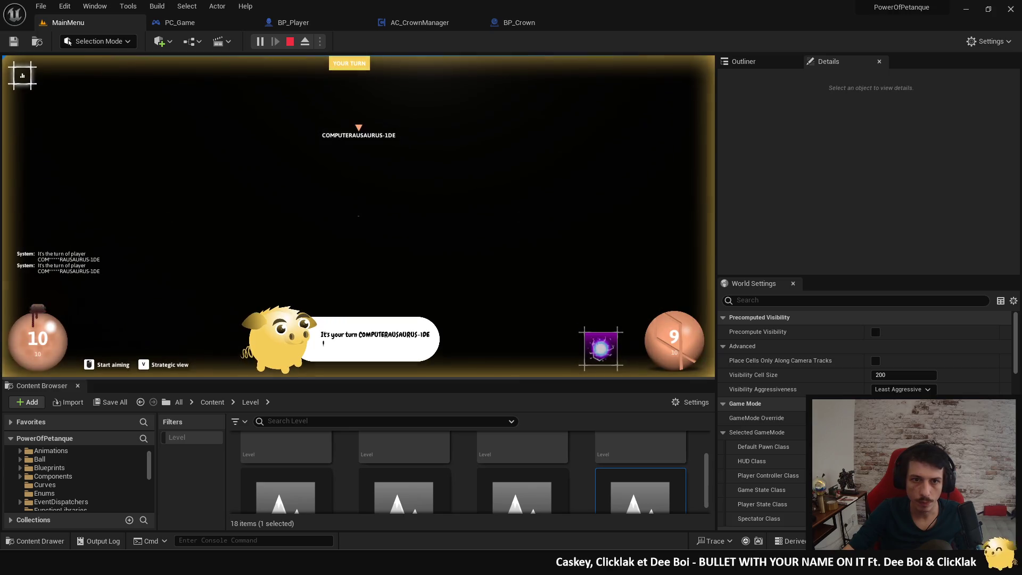
Step: Eject to look around the level, repossess the player, and stop the session with Escape
key("super")
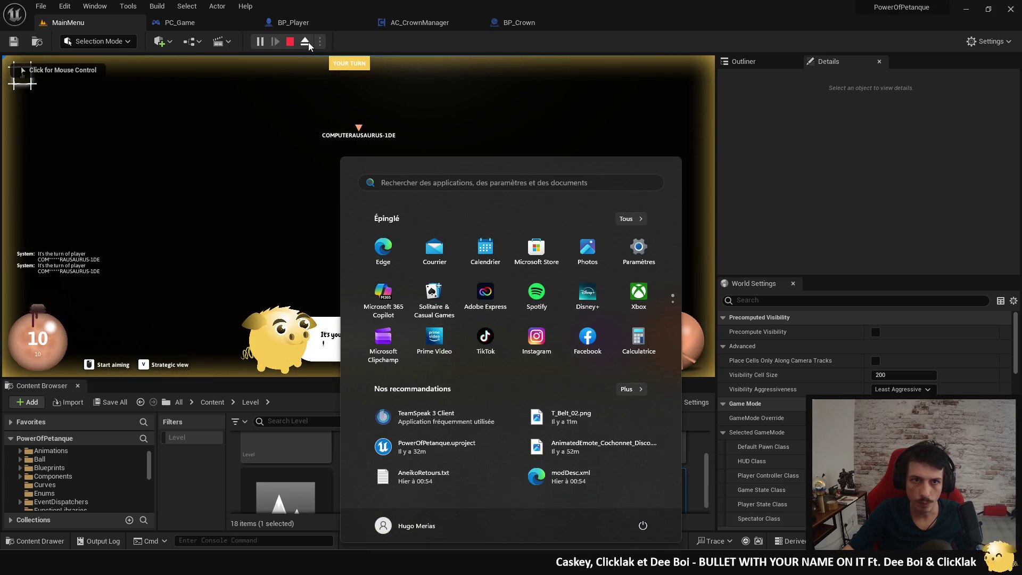
left_click(308, 44)
mouse_move(358, 215)
left_mouse_down()
mouse_move(390, 235)
mouse_move(358, 215)
mouse_move(411, 203)
mouse_move(358, 215)
left_mouse_up()
left_click(308, 44)
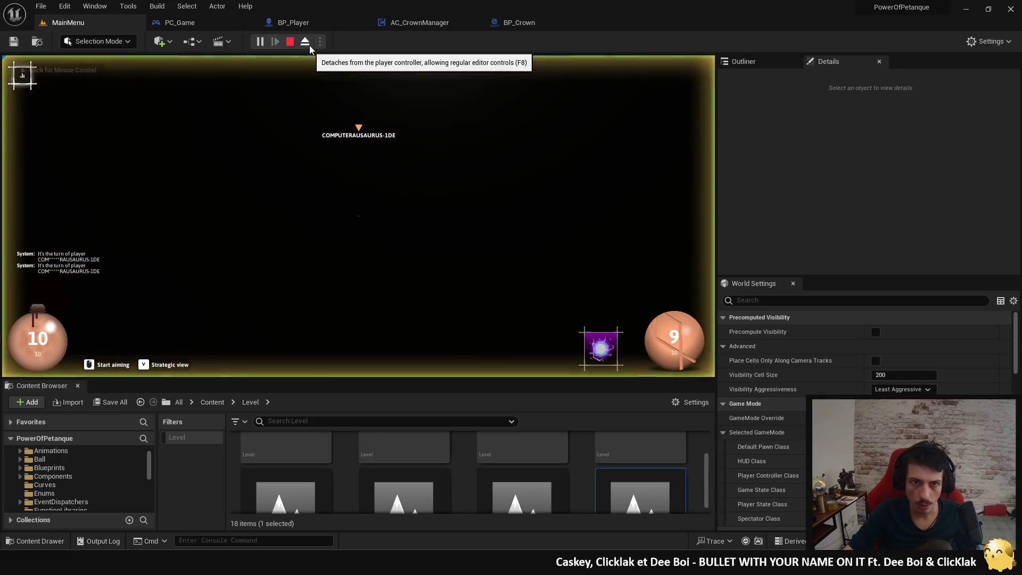
left_click(358, 215)
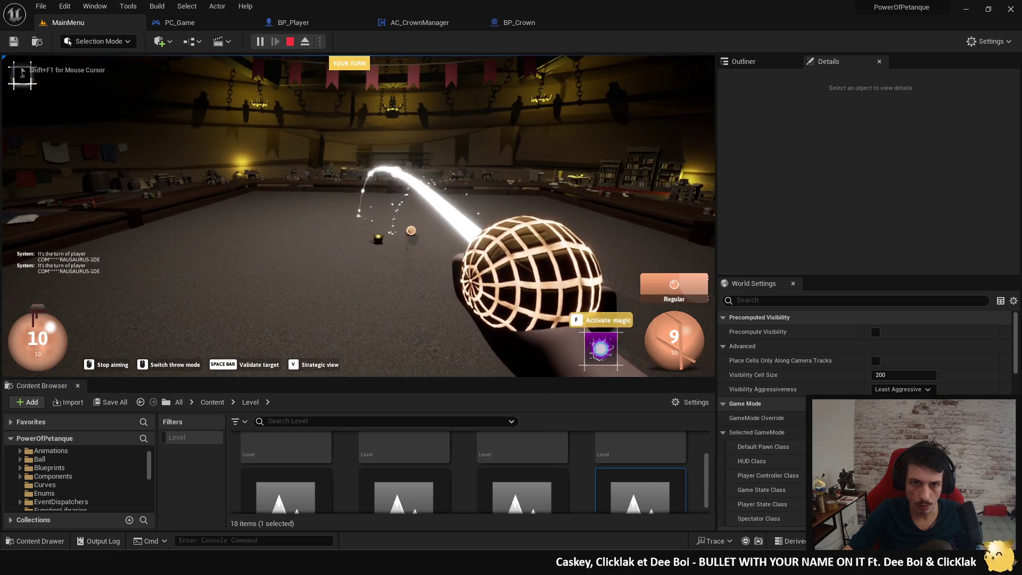
right_click(358, 215)
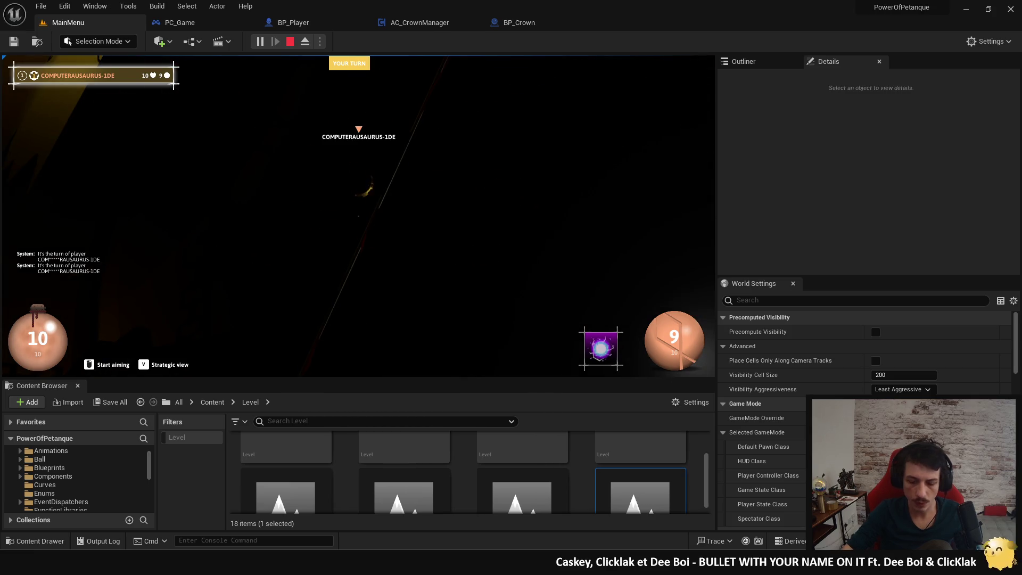
key("Escape")
left_click(320, 42)
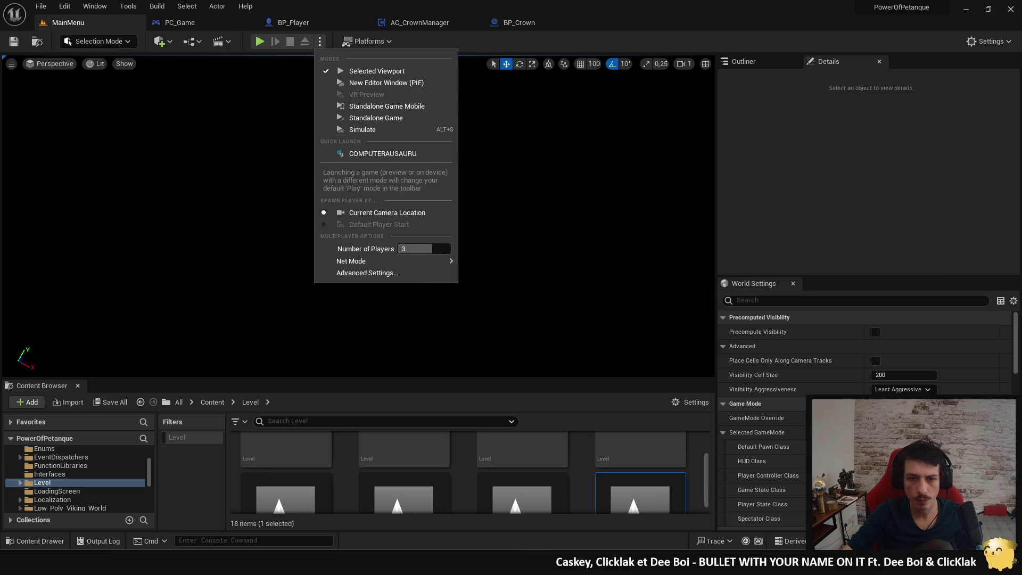
Step: Dismiss the play options and open the Lobby level from the Content Browser
left_click(466, 381)
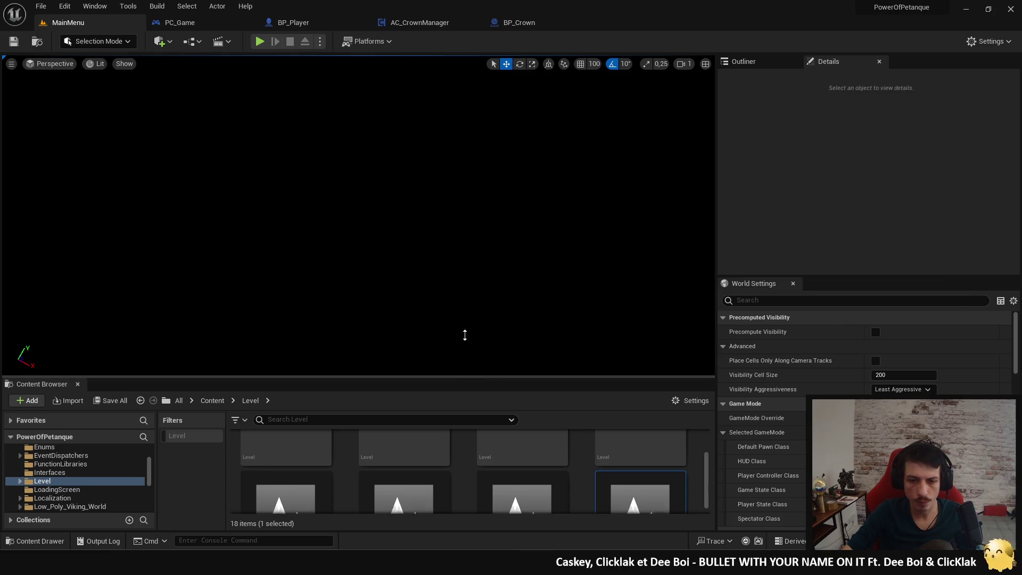
left_click_drag(466, 379, 466, 192)
scroll(511, 362, "up", 3)
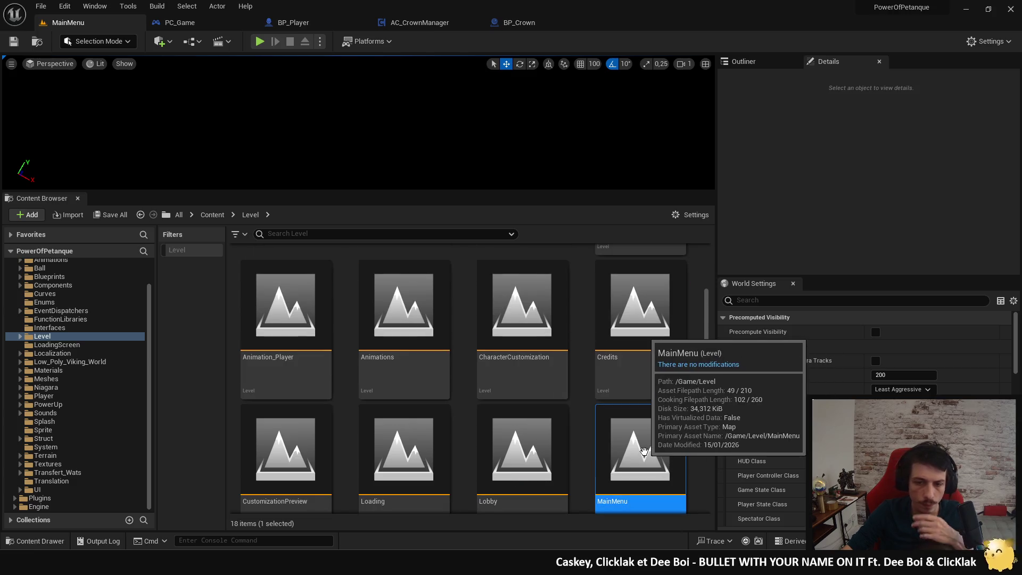
scroll(644, 451, "up", 1)
scroll(643, 451, "down", 3)
double_click(522, 404)
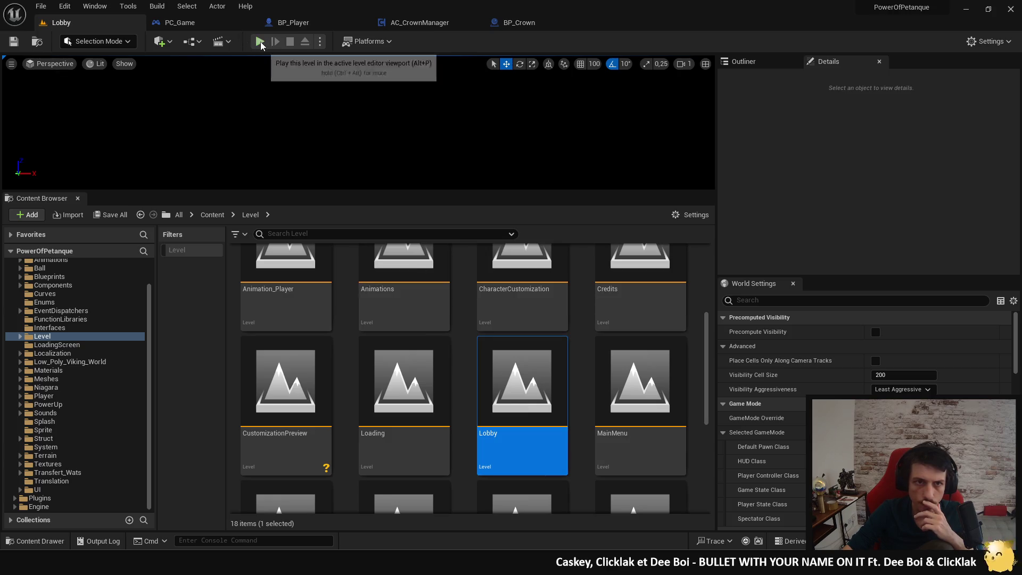
Step: Play the Lobby in editor with an enlarged view and start the match
left_click(259, 41)
left_click_drag(308, 197, 311, 418)
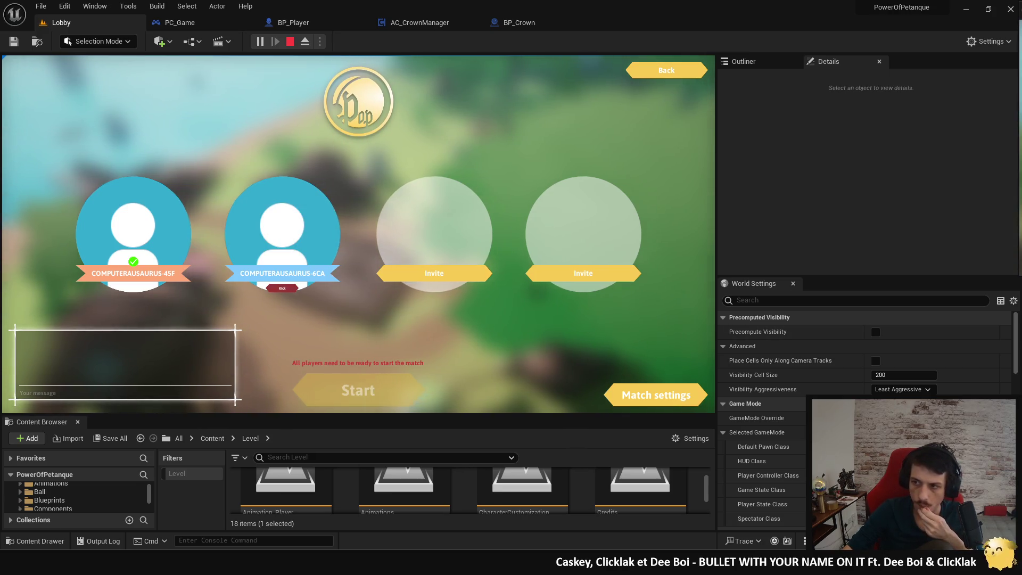
left_click(385, 402)
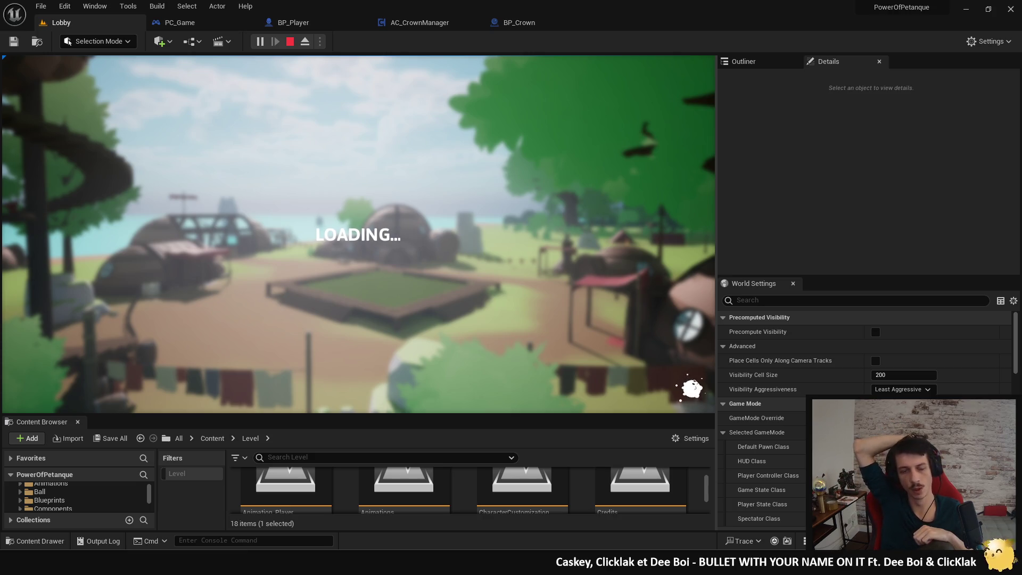
key("shift+F1")
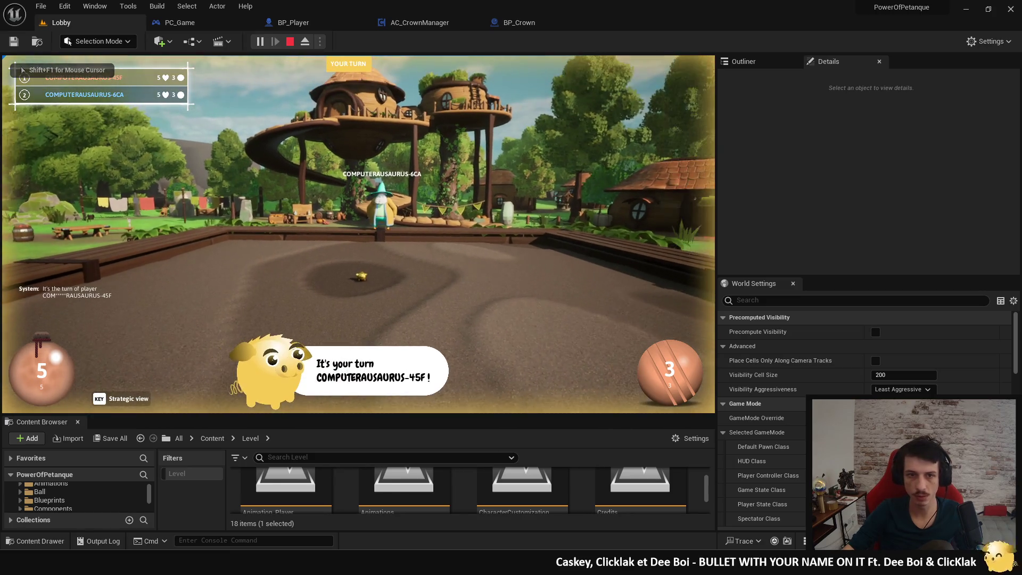
Step: Open the game's pause menu and settings screen, then return to play
key("super")
key("Escape")
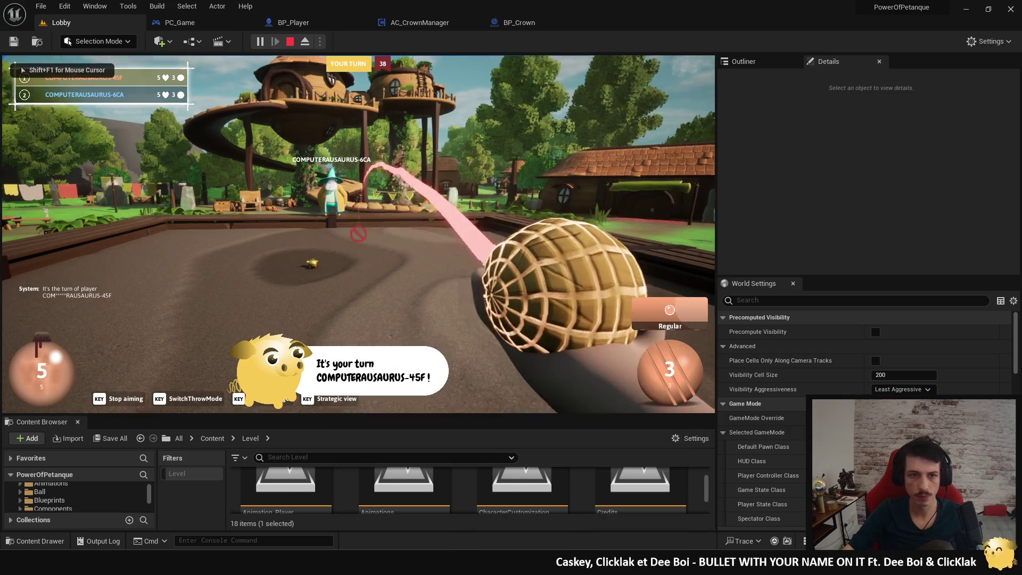
key("Escape")
left_click(377, 219)
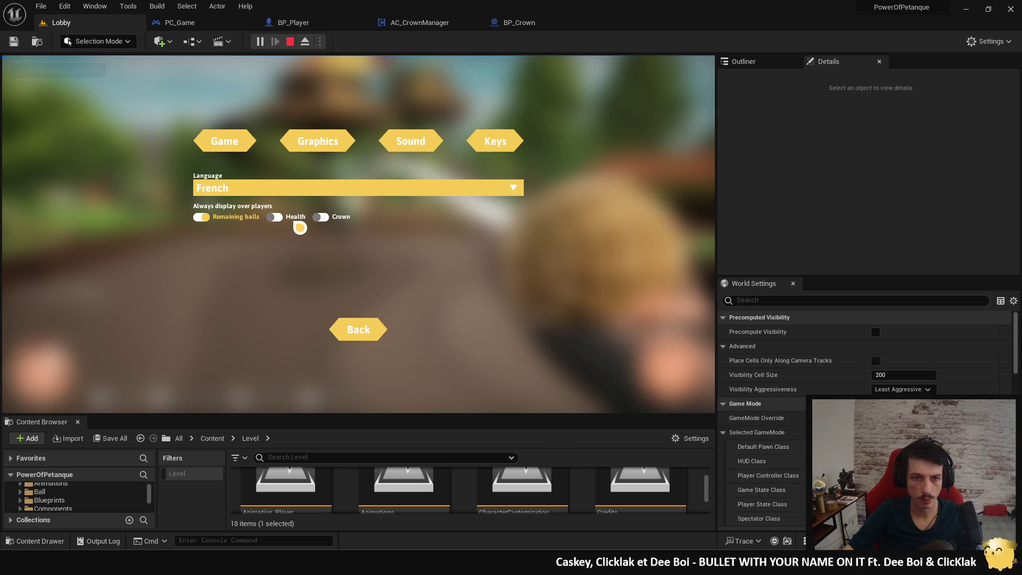
key("Escape")
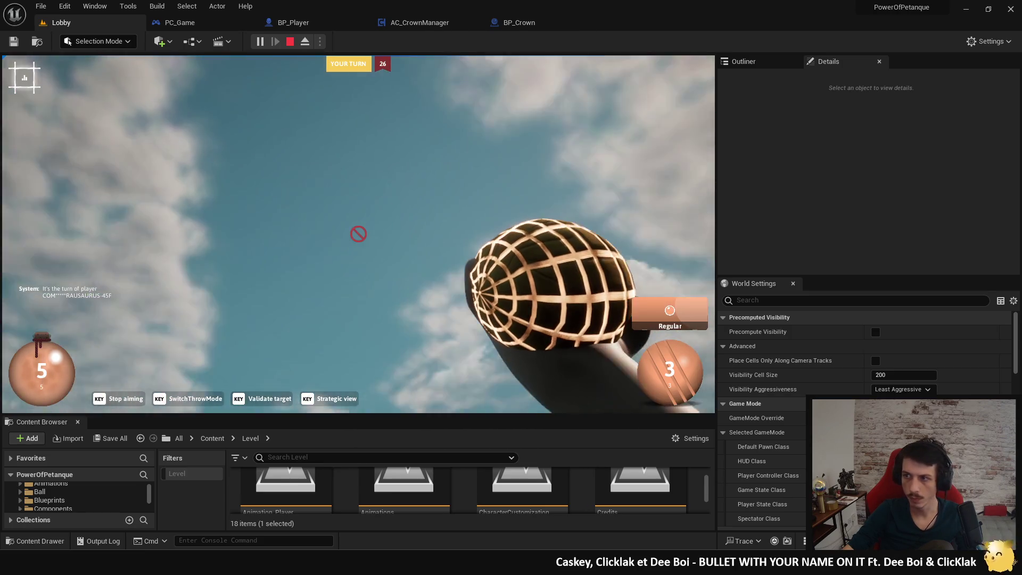
Step: Lock the aim and throw the second player's ball, then stop the playtest
key("space")
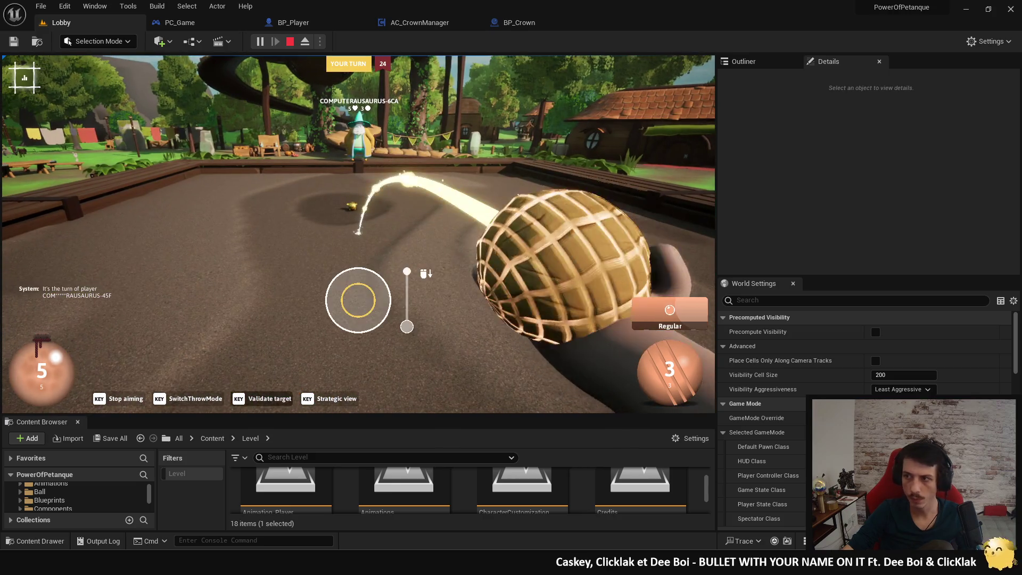
key("space")
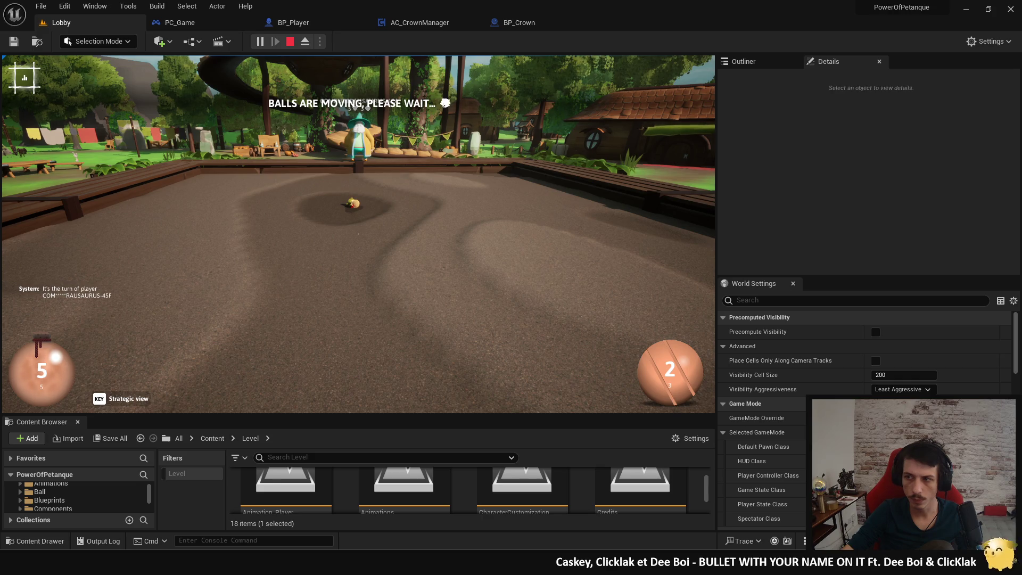
key("super")
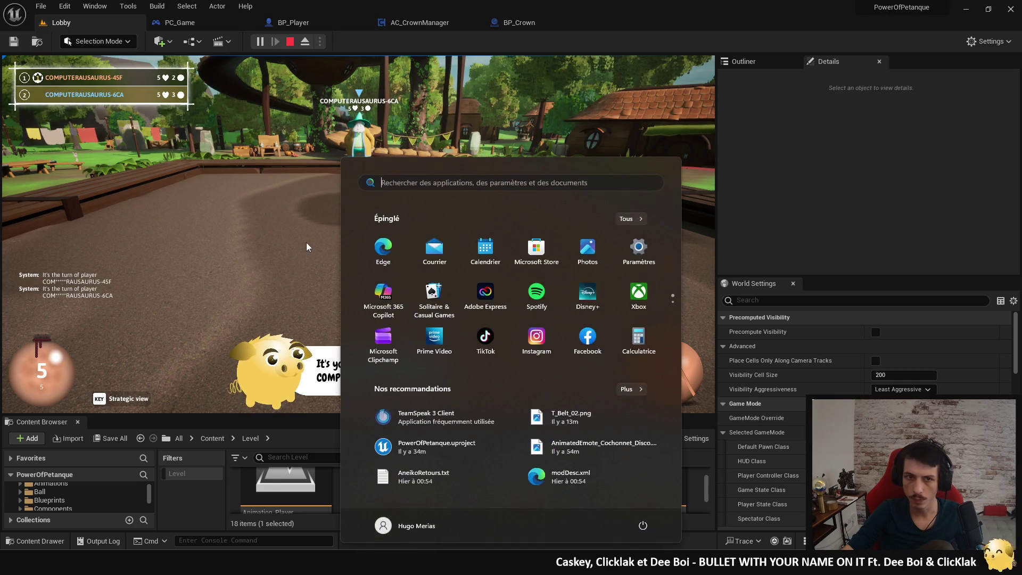
left_click(279, 243)
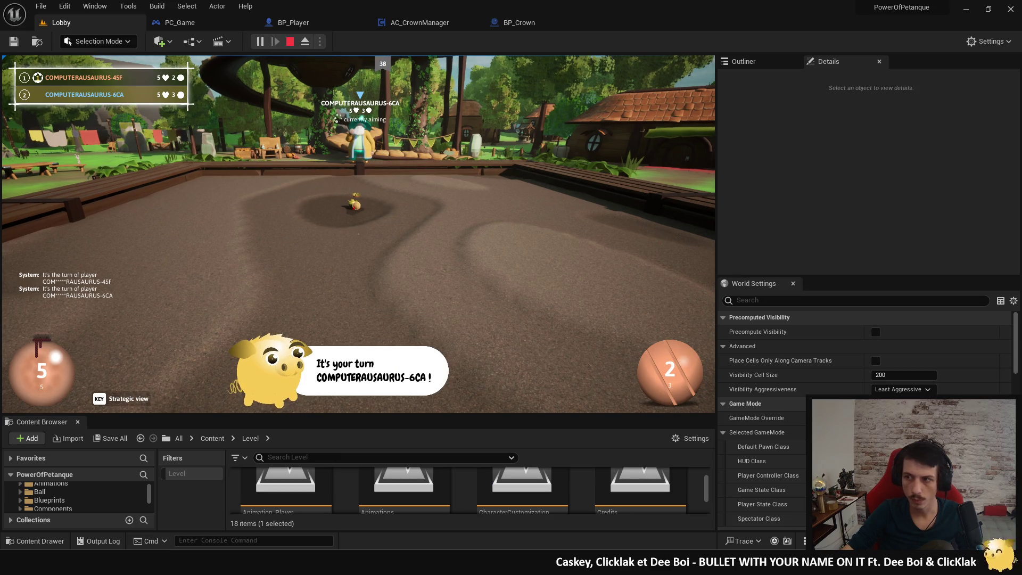
key("super")
key("super")
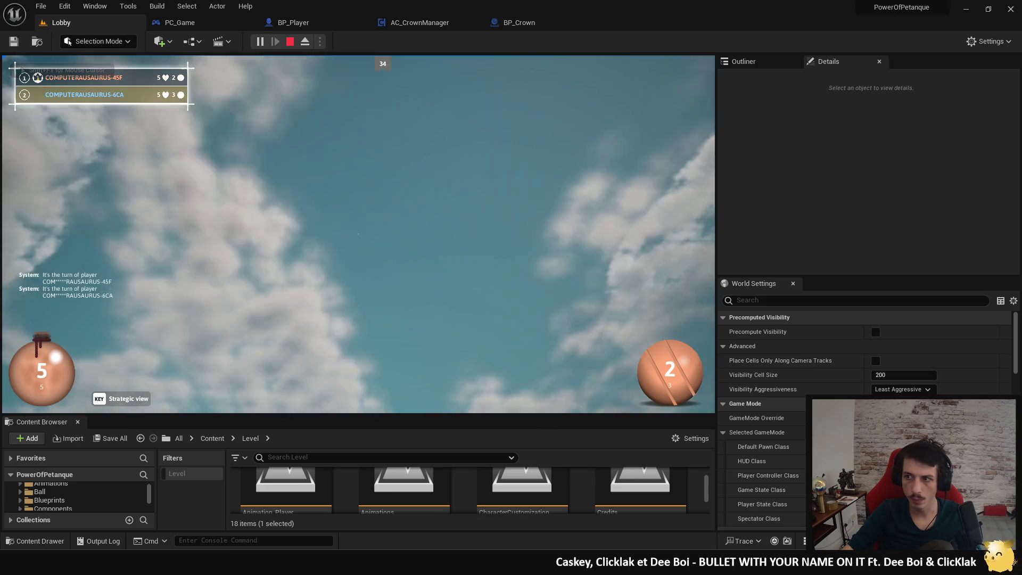
key("super")
key("super")
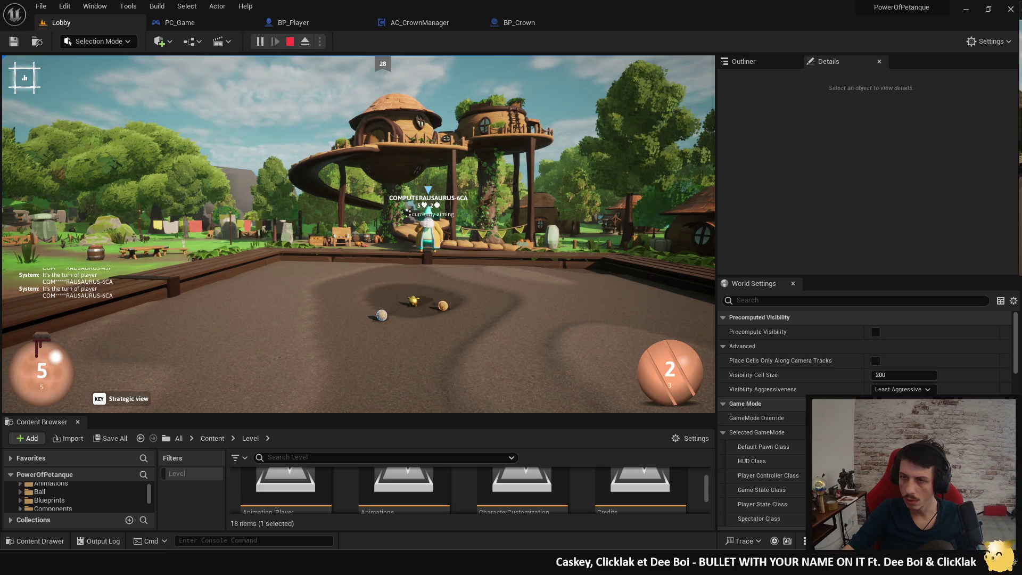
key("Escape")
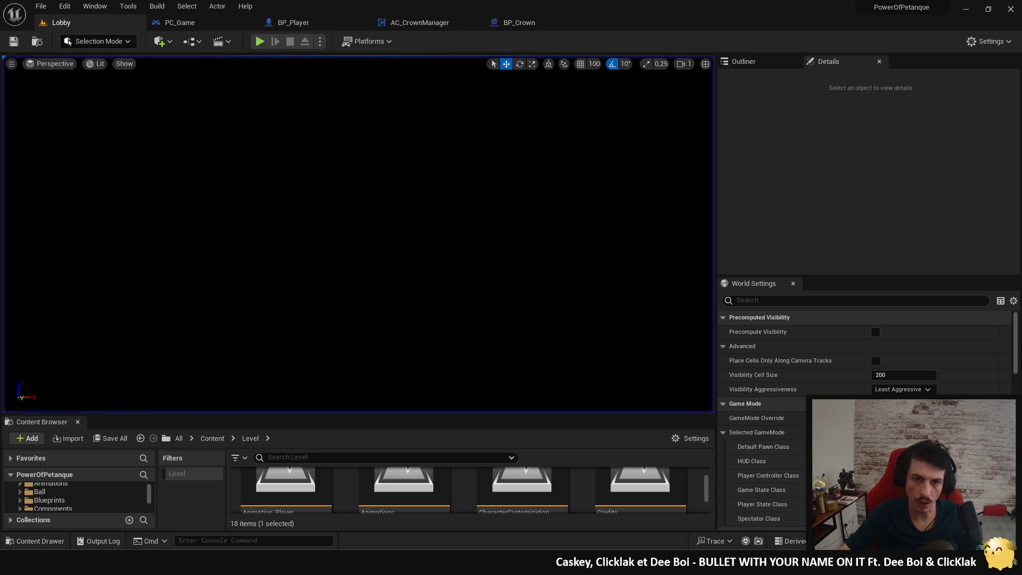
Step: Open BP_Player and inspect the UIKIT_OverHeadInformations widget blueprint, then return to BP_Player
left_click(318, 21)
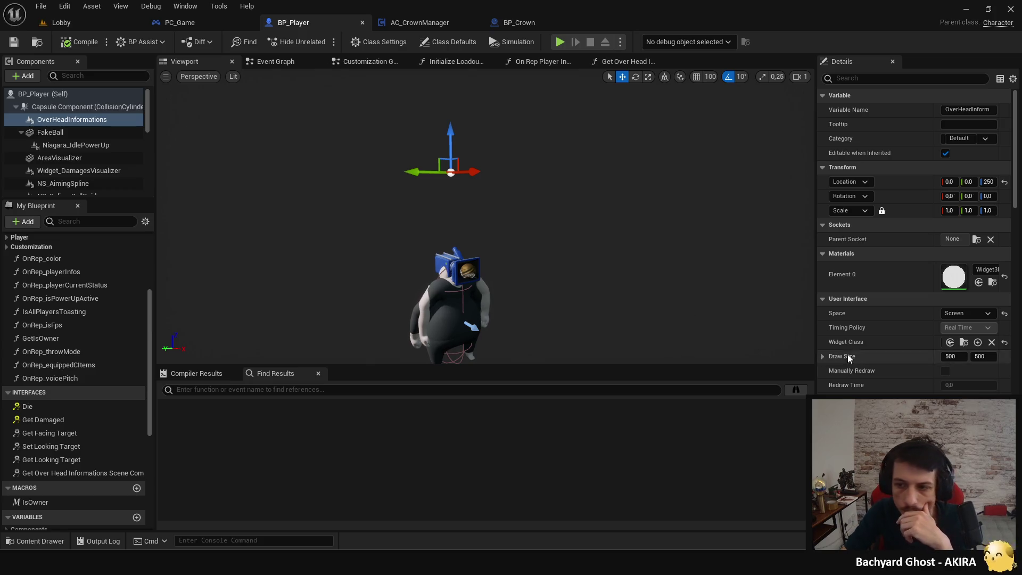
left_click_drag(816, 300, 641, 289)
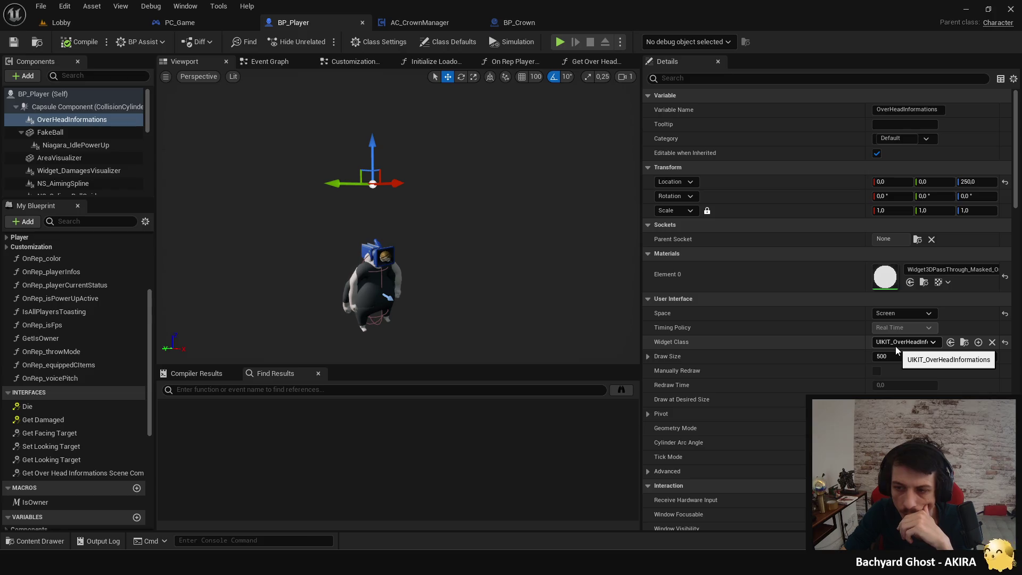
key("ctrl+p")
type("overhead")
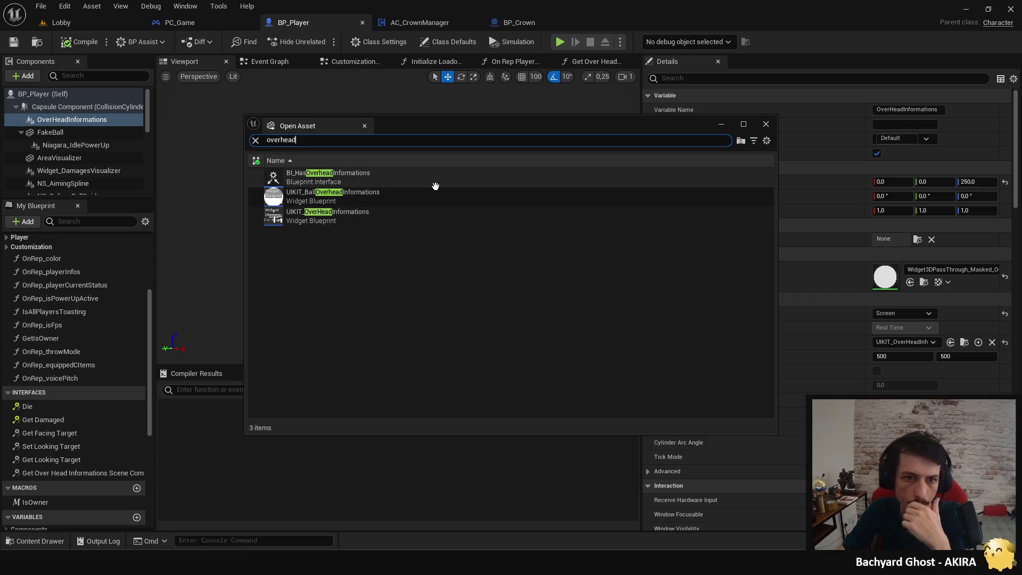
double_click(405, 218)
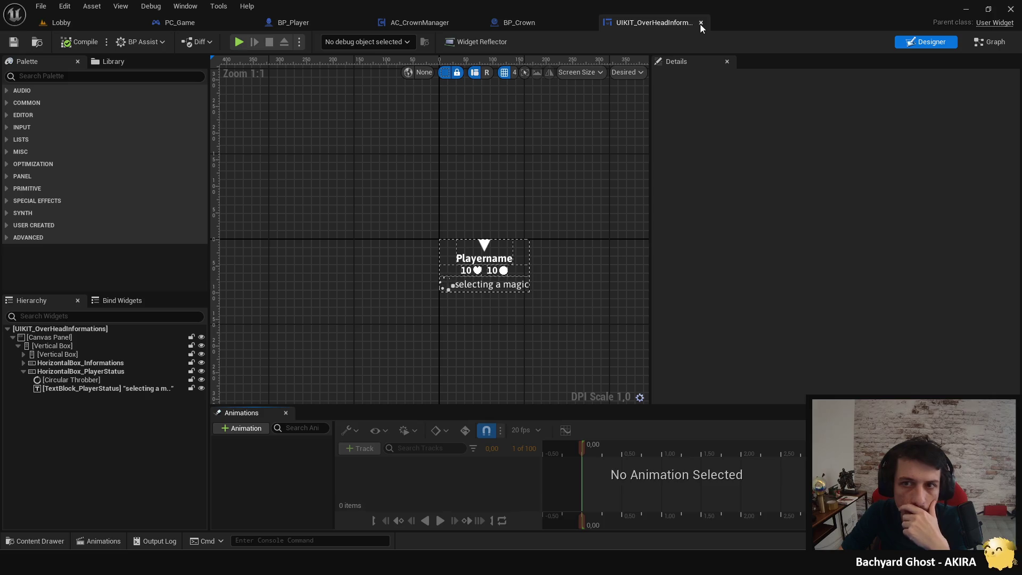
left_click(701, 23)
left_click(293, 22)
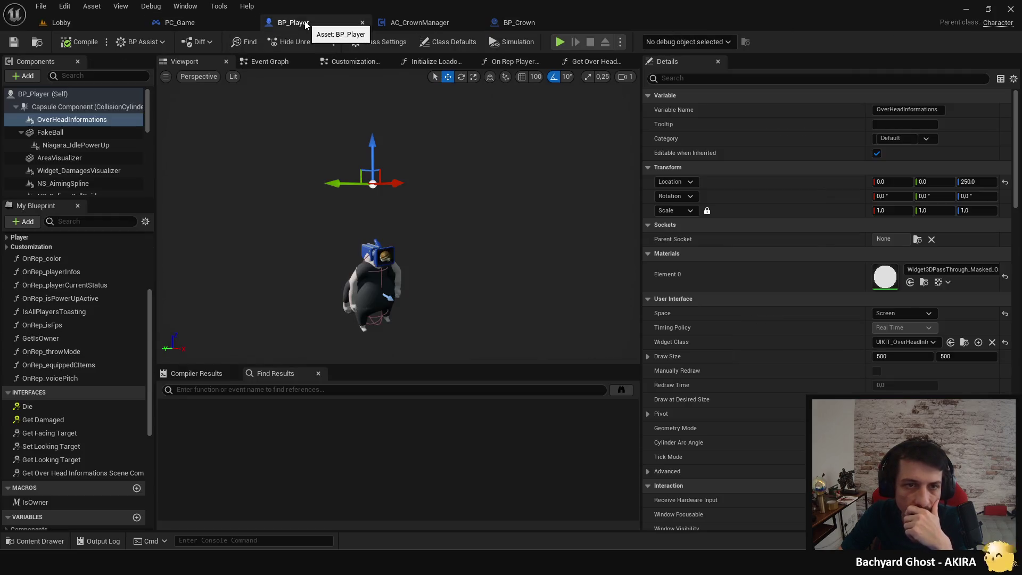
Step: Drag the OverHeadInformations widget down from Z 250 to about Z 160 in the viewport
mouse_move(418, 198)
left_mouse_down()
mouse_move(436, 199)
mouse_move(404, 199)
mouse_move(426, 198)
mouse_move(416, 198)
left_mouse_up()
left_click_drag(468, 148, 462, 148)
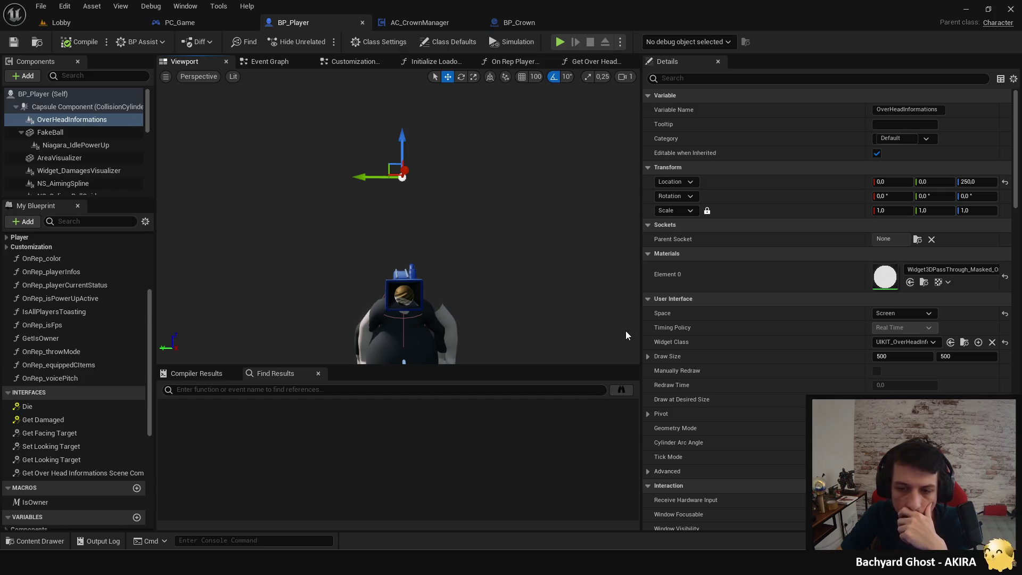
left_click_drag(495, 258, 432, 244)
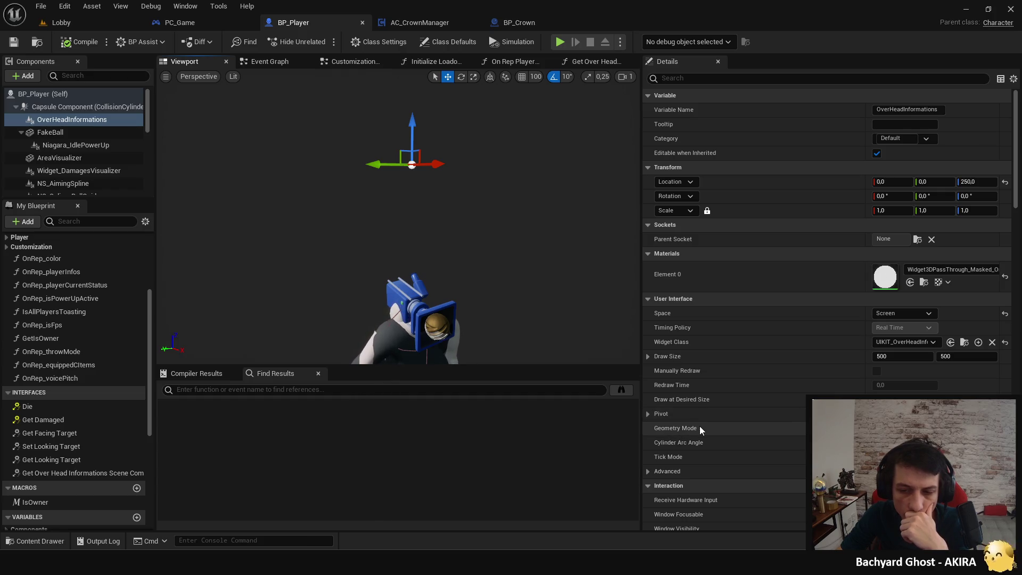
scroll(698, 425, "down", 5)
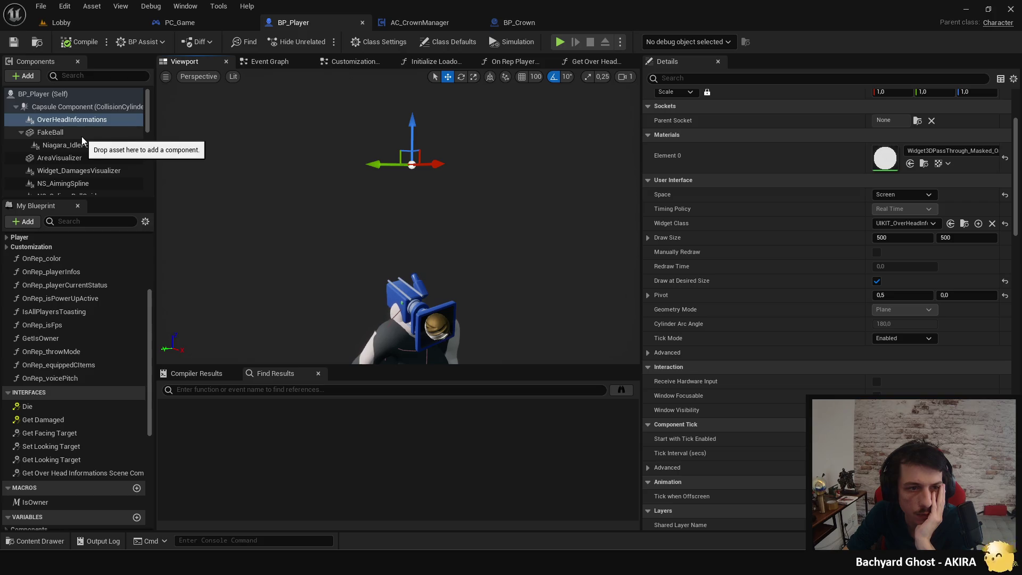
scroll(101, 149, "down", 1)
scroll(102, 153, "up", 1)
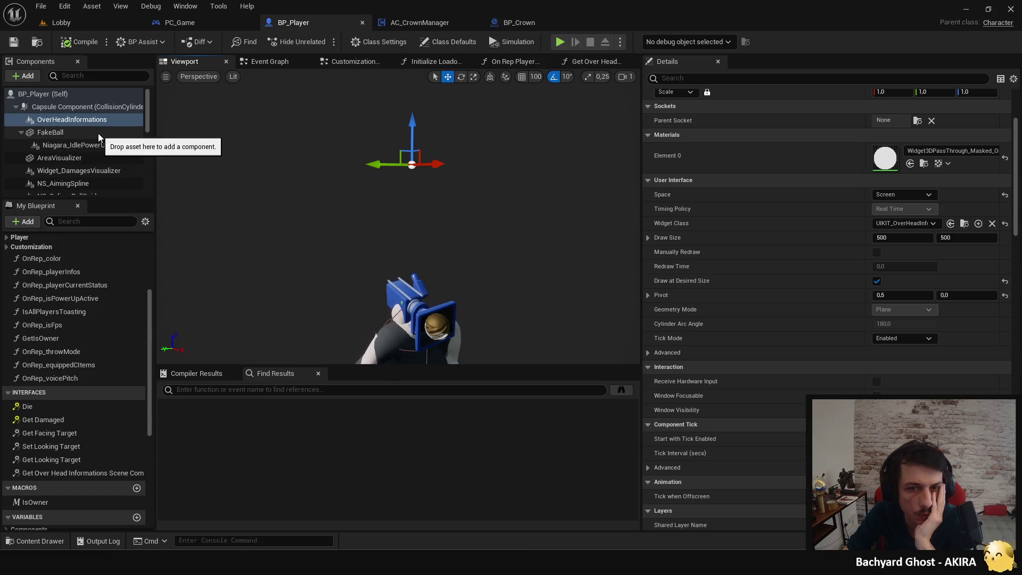
scroll(774, 266, "up", 3)
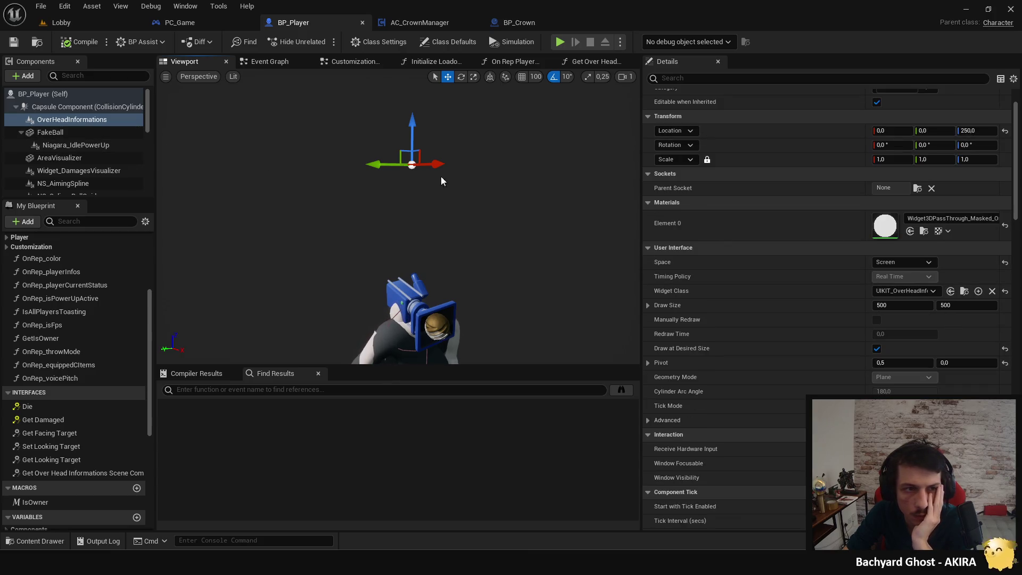
scroll(117, 137, "down", 5)
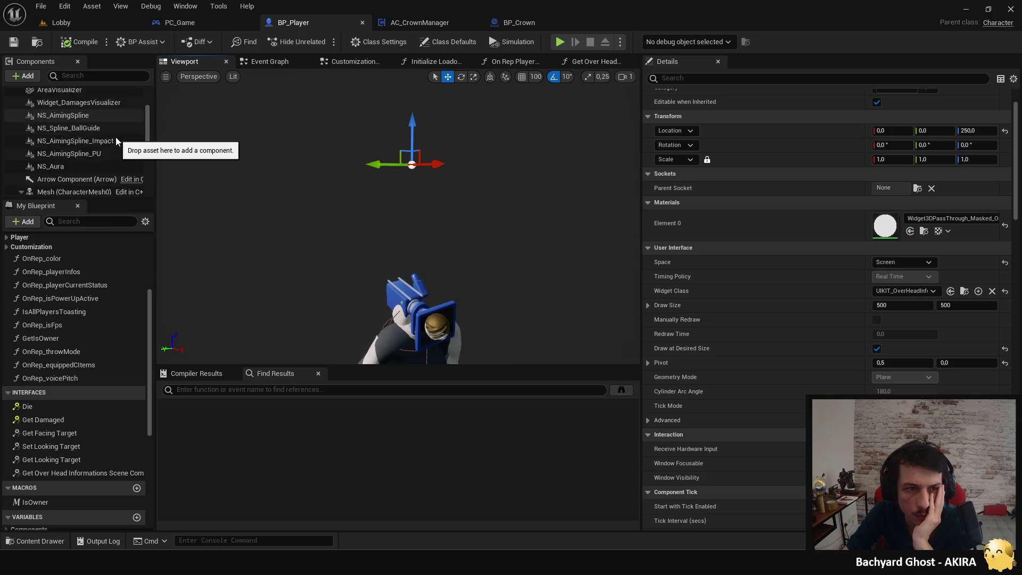
scroll(116, 137, "down", 8)
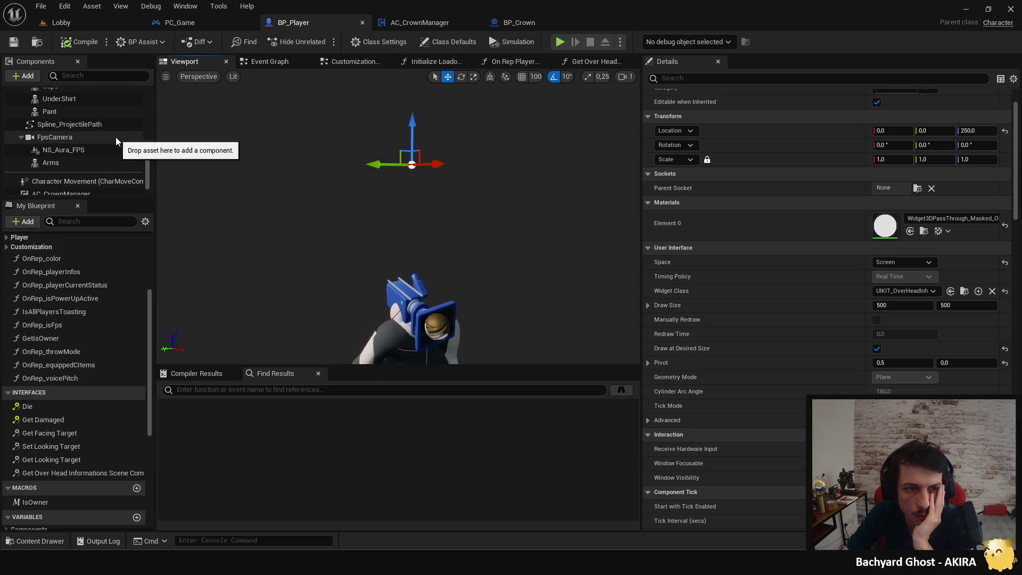
scroll(116, 136, "up", 12)
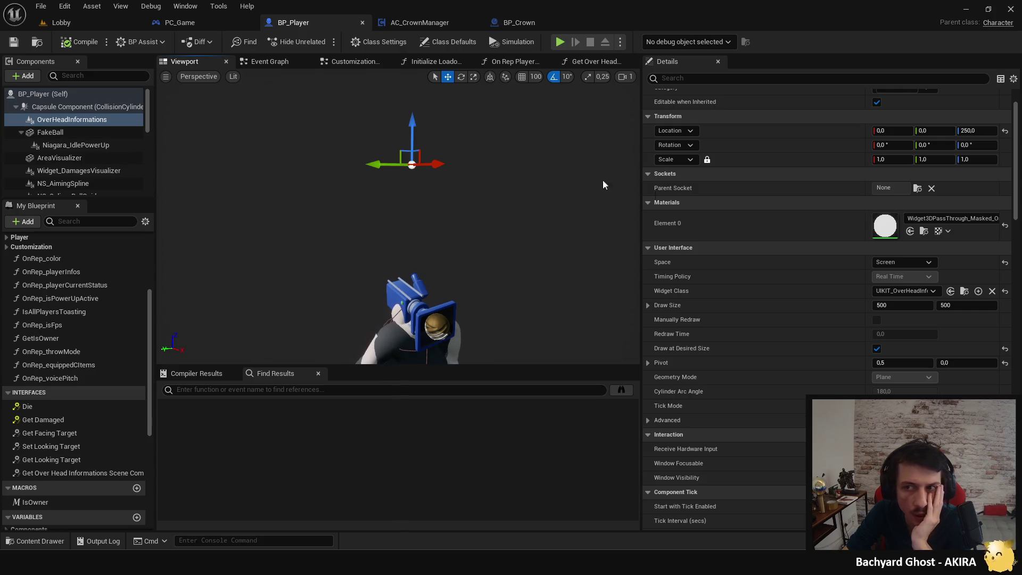
scroll(786, 232, "up", 2)
left_click_drag(412, 140, 408, 266)
Step: Lower OverHeadInformations to Z 137.5, then start a lobby match and throw a ball
left_click_drag(445, 176, 388, 169)
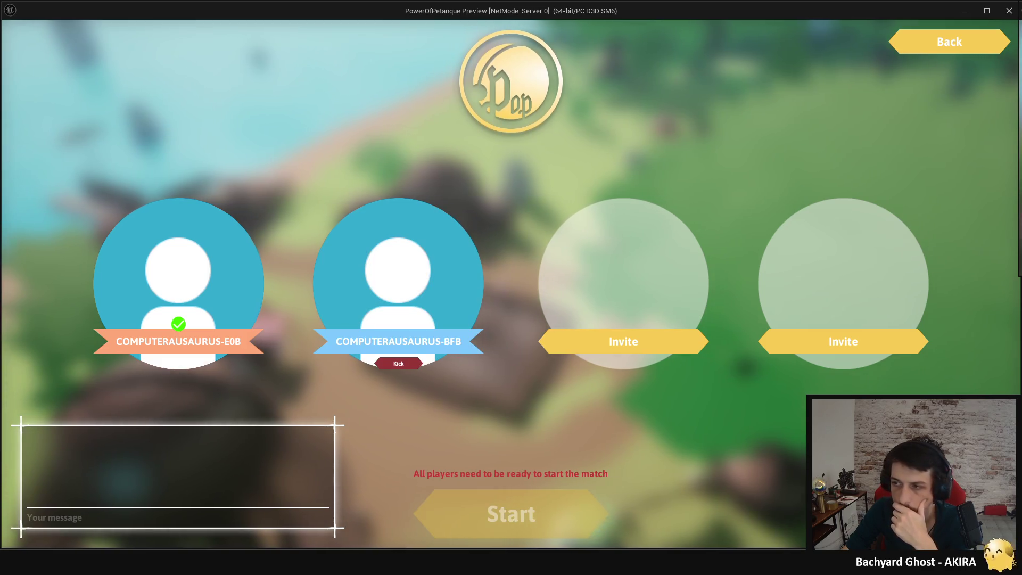
left_click(577, 505)
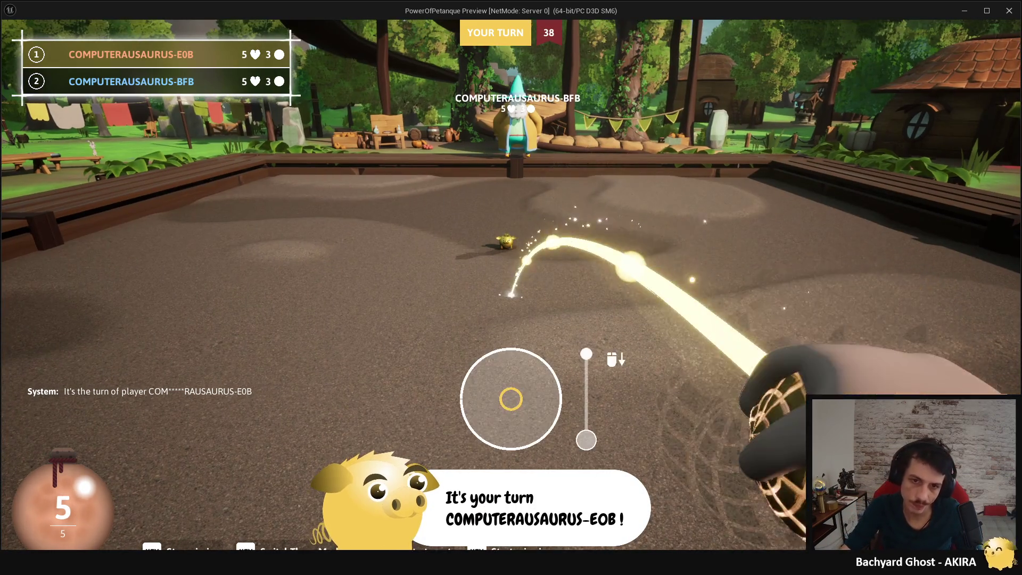
left_click_drag(511, 399, 511, 416)
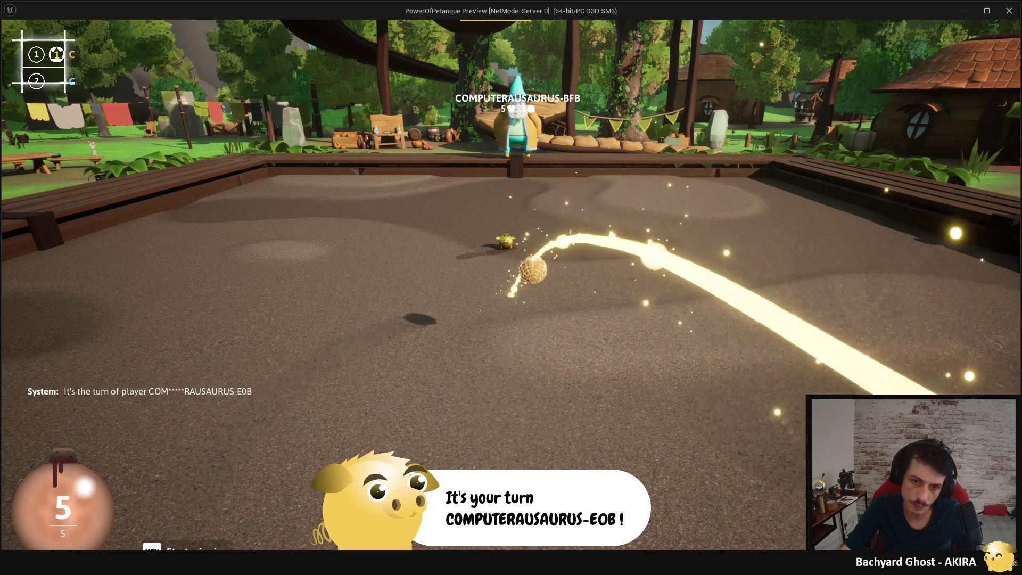
Step: Expand and collapse the players' scoreboard, then stop the playtest
key("super")
key("super")
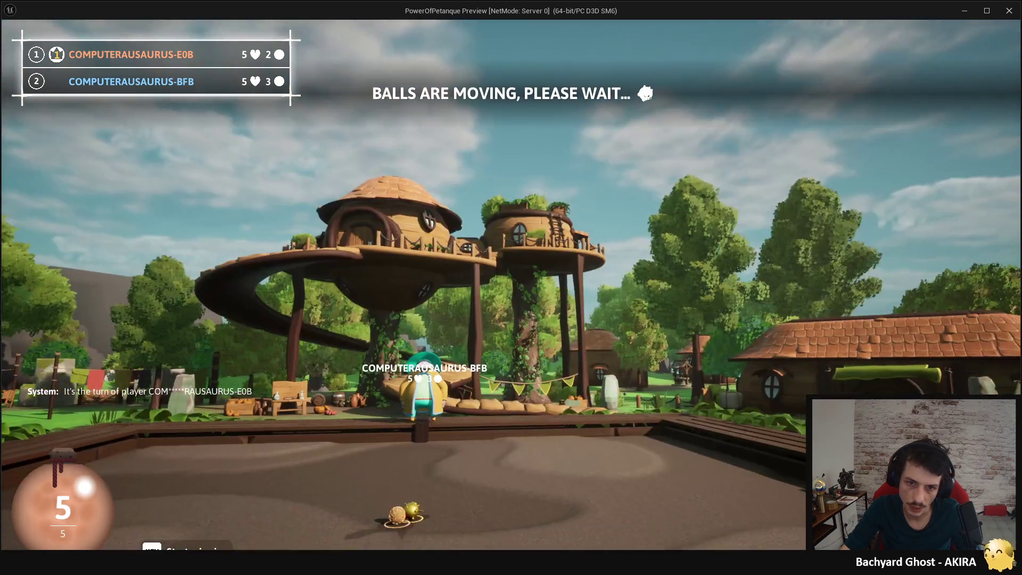
key("super")
key("super")
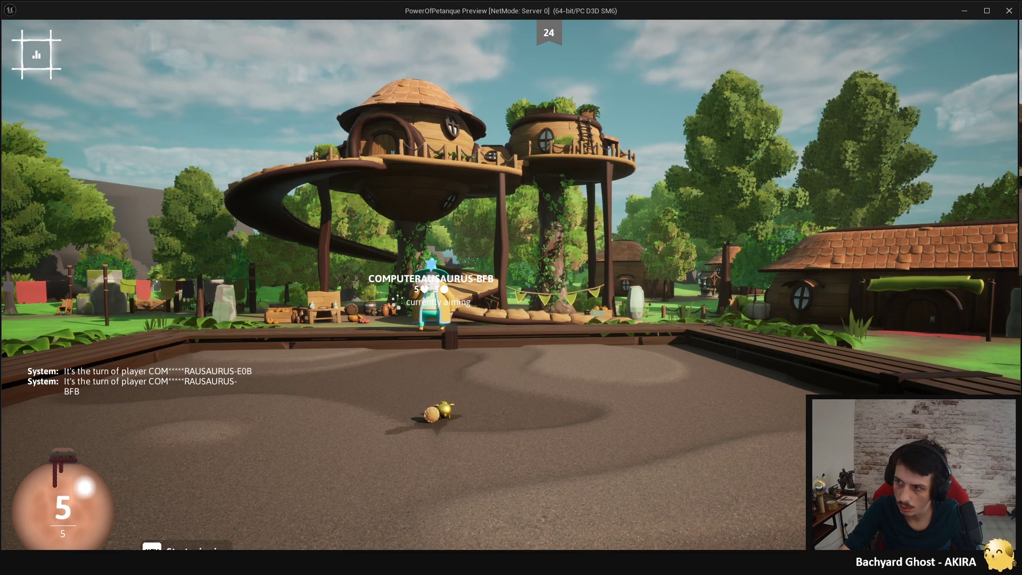
key("super")
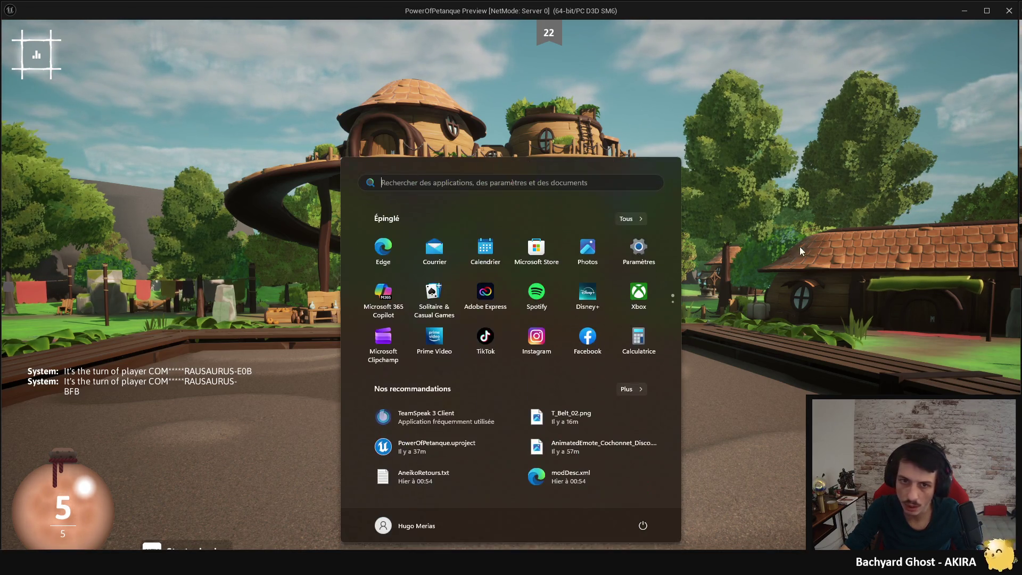
key("Escape")
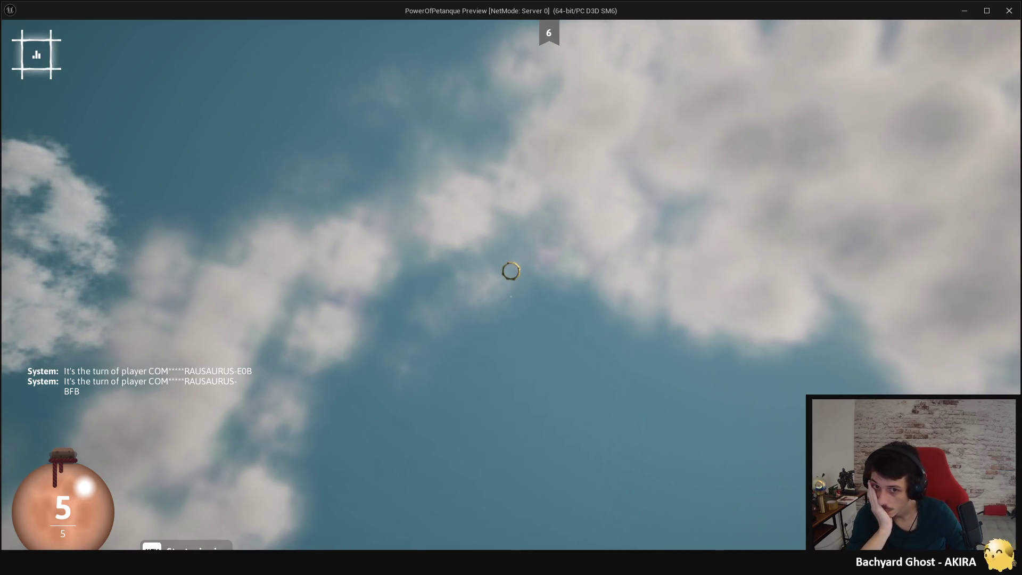
key("Tab")
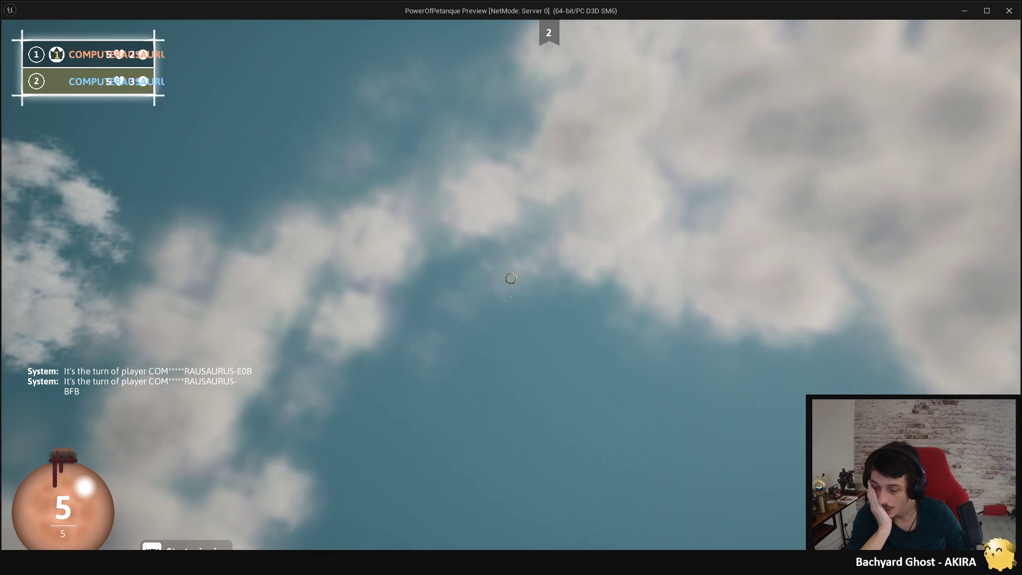
key("Tab")
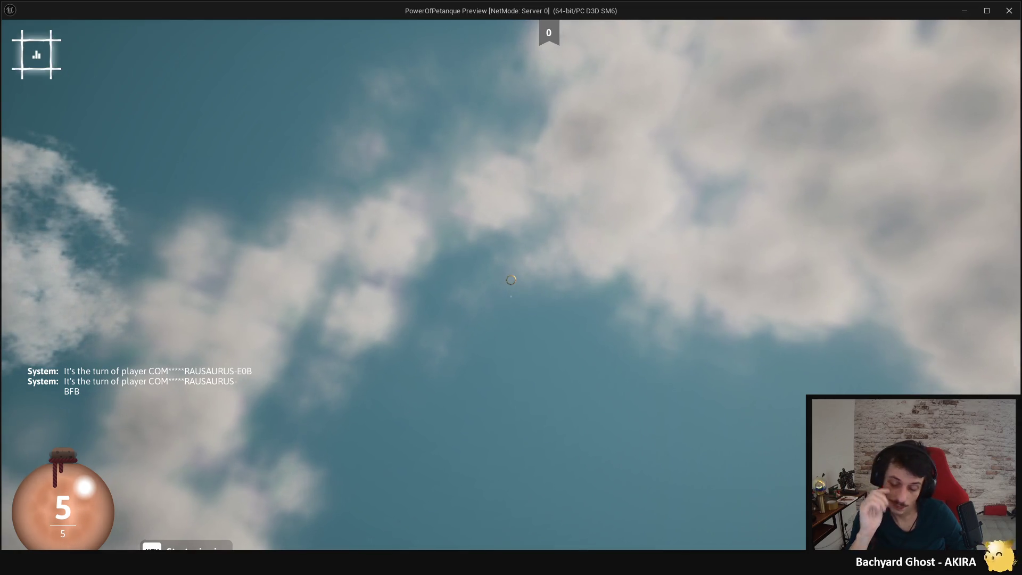
key("Escape")
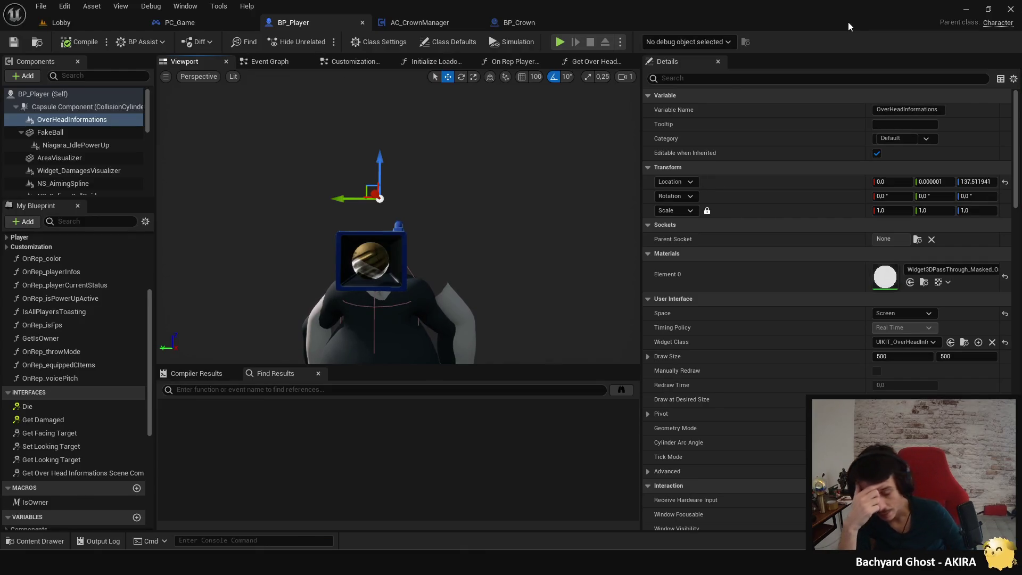